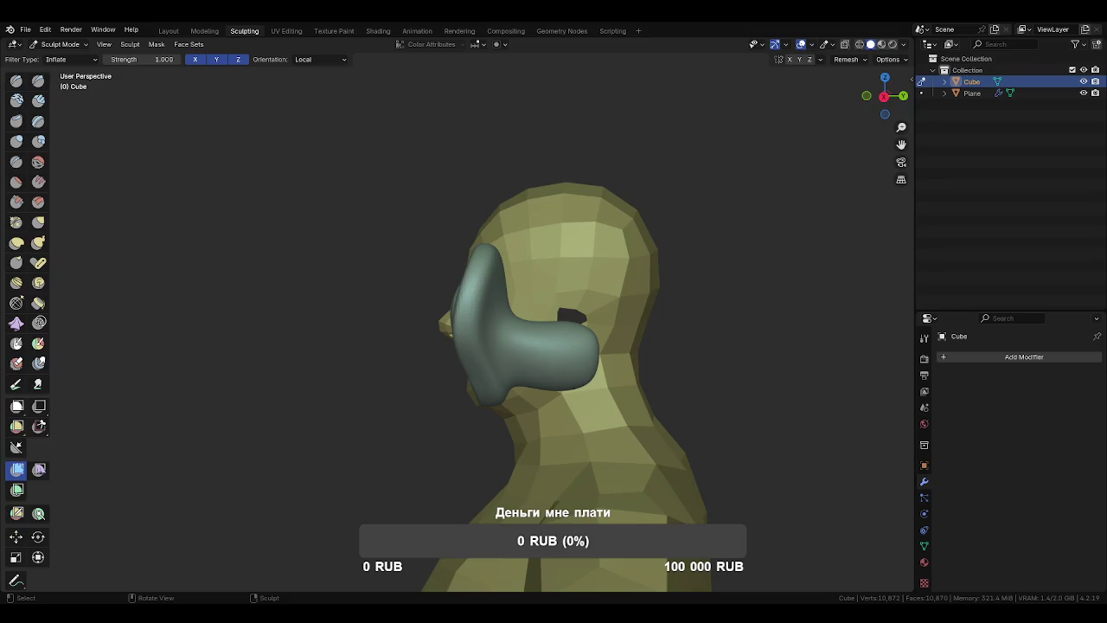
Orbit the view to face the sculpted ear on the Cube head.
{"action": "left_click_drag", "start_coordinate": [383, 415], "coordinate": [494, 425]}
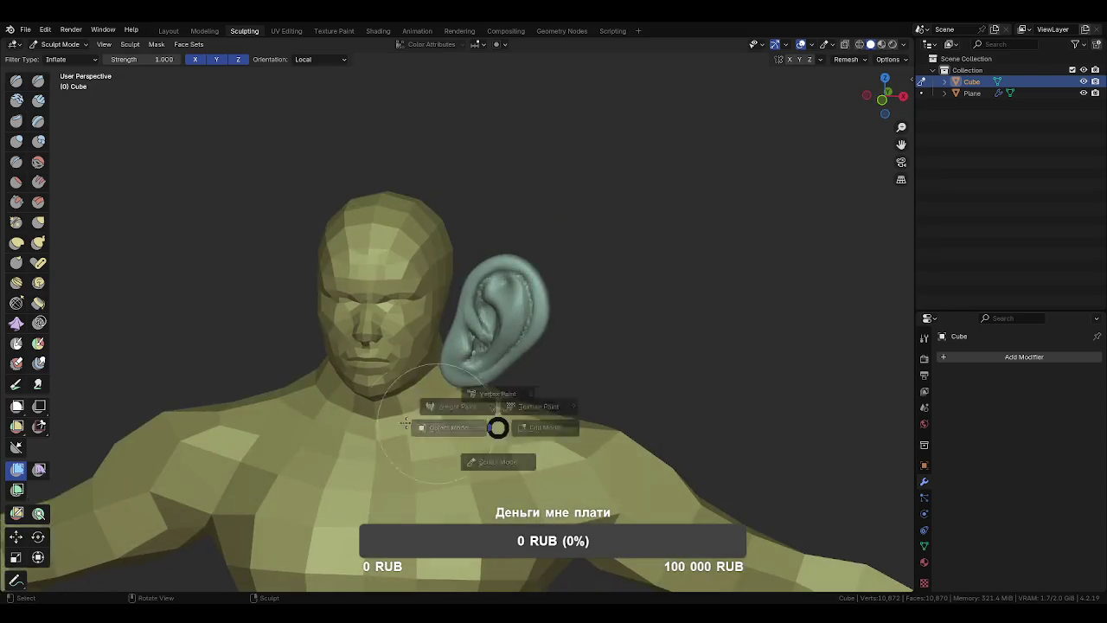
Paste the reference model's objects and delete the extra Plane.001 figure.
{"action": "key", "text": "ctrl+Tab"}
{"action": "left_click", "coordinate": [616, 396]}
{"action": "key", "text": "ctrl+v"}
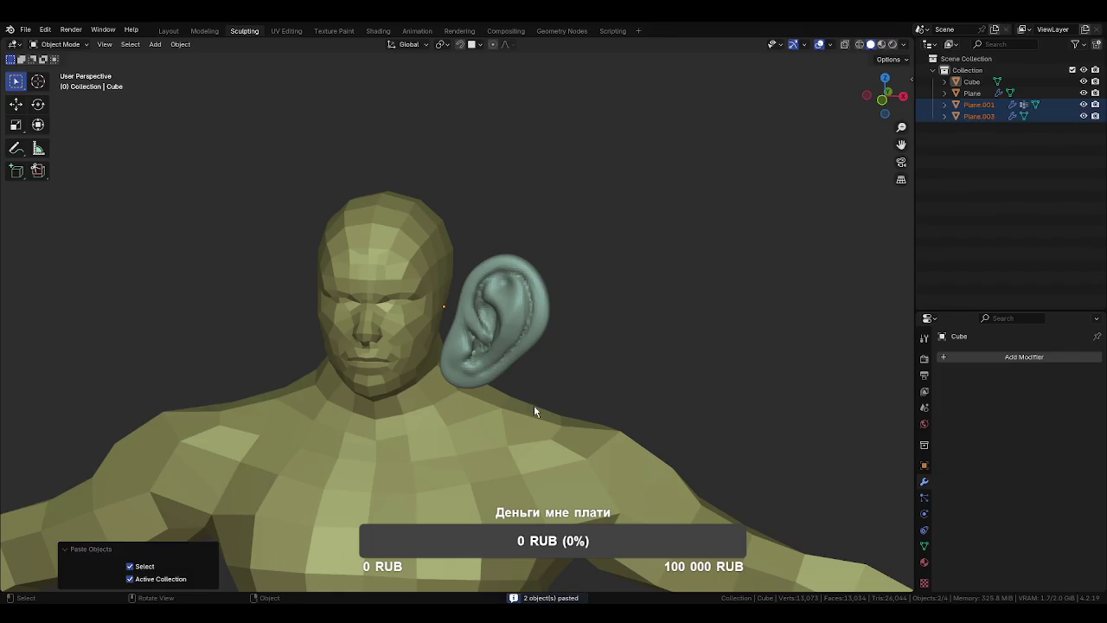
{"action": "scroll", "scroll_direction": "down", "scroll_amount": 3}
{"action": "scroll", "scroll_direction": "down", "scroll_amount": 3}
{"action": "left_click_drag", "start_coordinate": [534, 413], "coordinate": [376, 358]}
{"action": "left_click", "coordinate": [376, 358]}
{"action": "key", "text": "x"}
{"action": "left_click", "coordinate": [430, 314]}
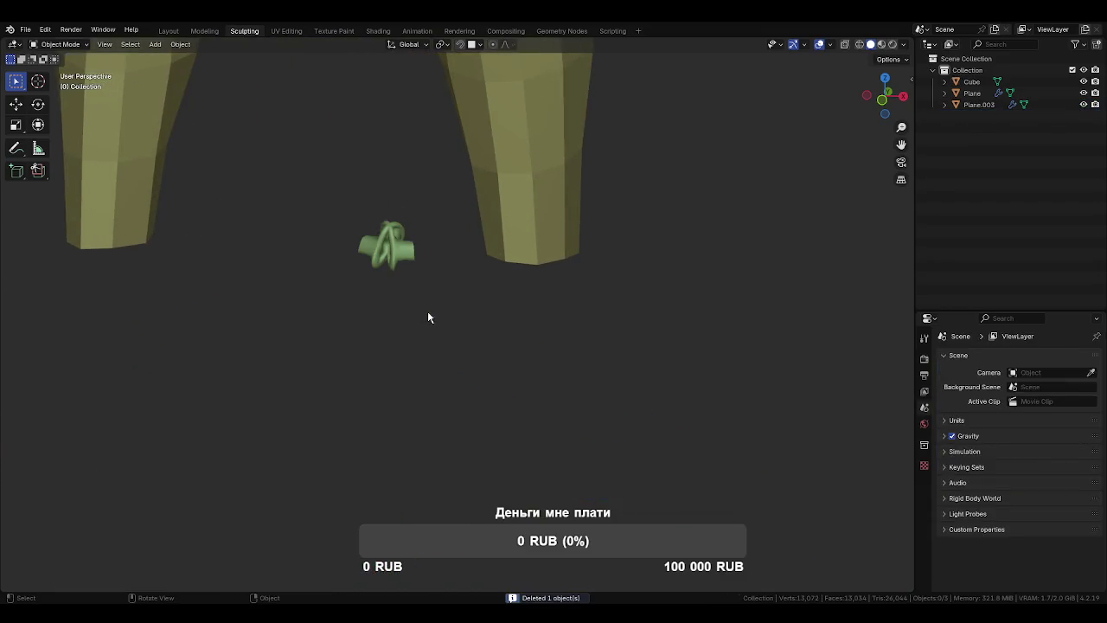
Replace Plane.003's Subdivision modifier with a fresh level 1 subdivision.
{"action": "left_click", "coordinate": [372, 247]}
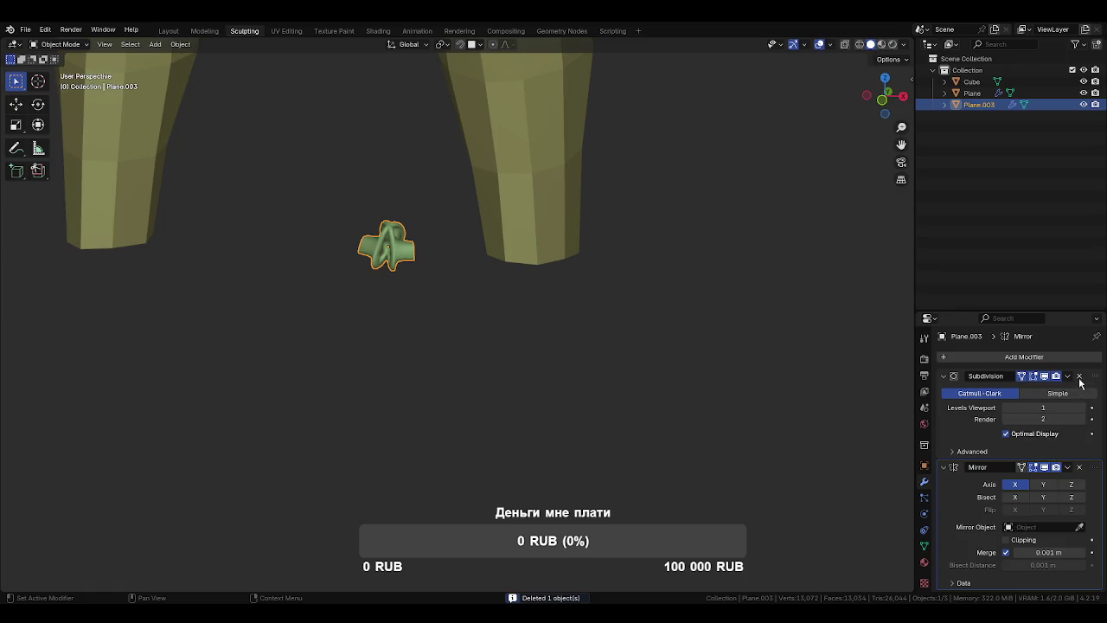
{"action": "left_click", "coordinate": [1080, 377]}
{"action": "left_click_drag", "start_coordinate": [414, 233], "coordinate": [514, 291]}
{"action": "scroll", "scroll_direction": "up", "scroll_amount": 3}
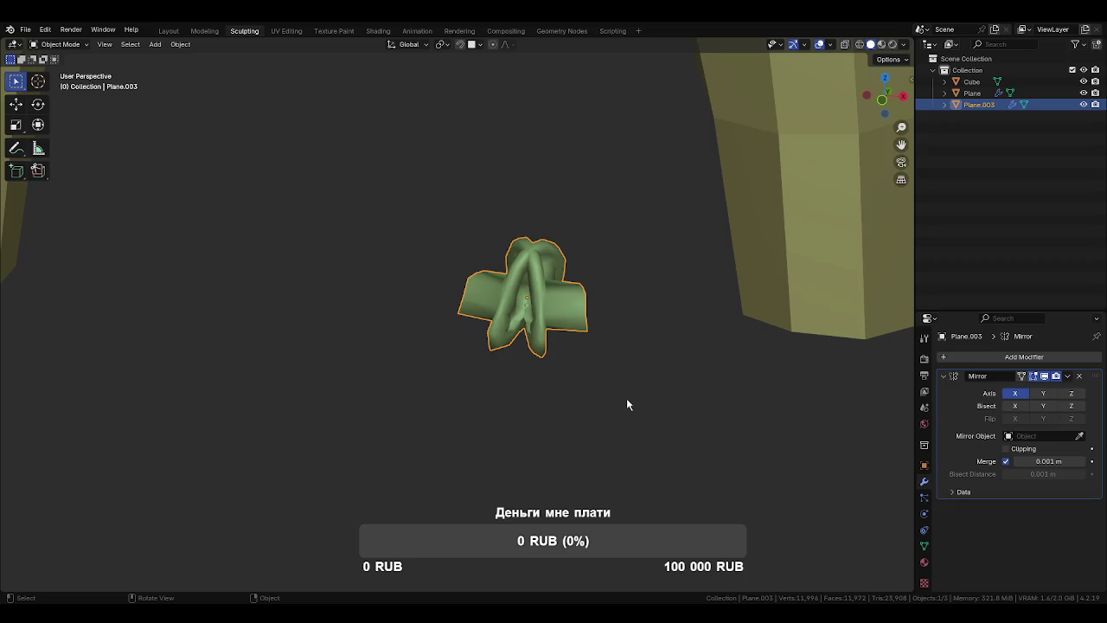
{"action": "key", "text": "ctrl+1"}
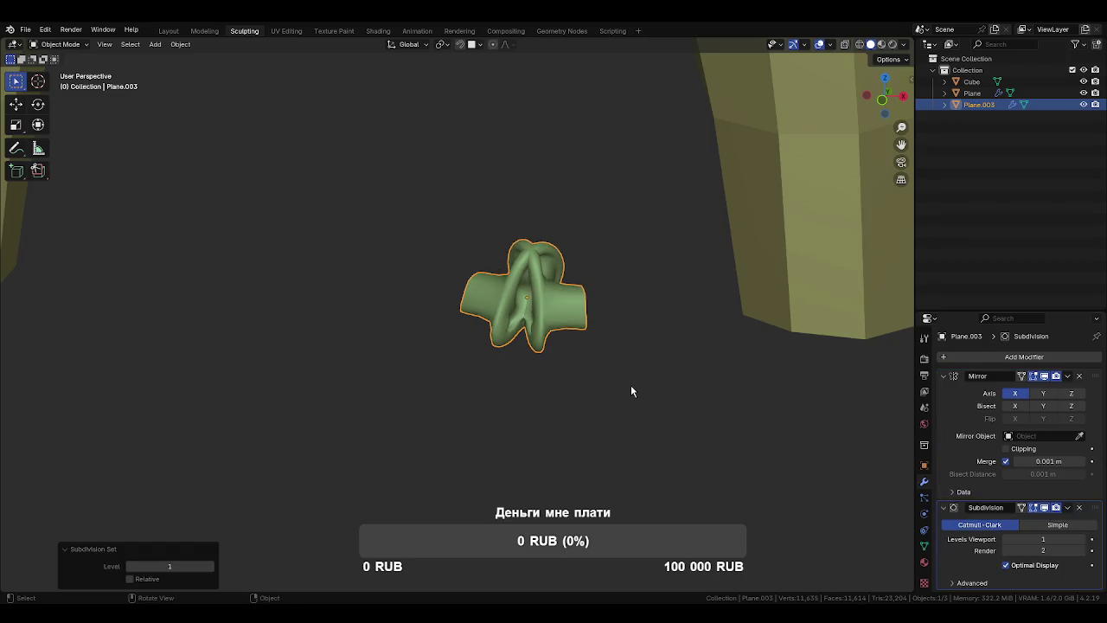
Apply all transforms to the Plane.003 ear and enter Edit Mode.
{"action": "left_click_drag", "start_coordinate": [564, 366], "coordinate": [608, 385]}
{"action": "scroll", "scroll_direction": "down", "scroll_amount": 3}
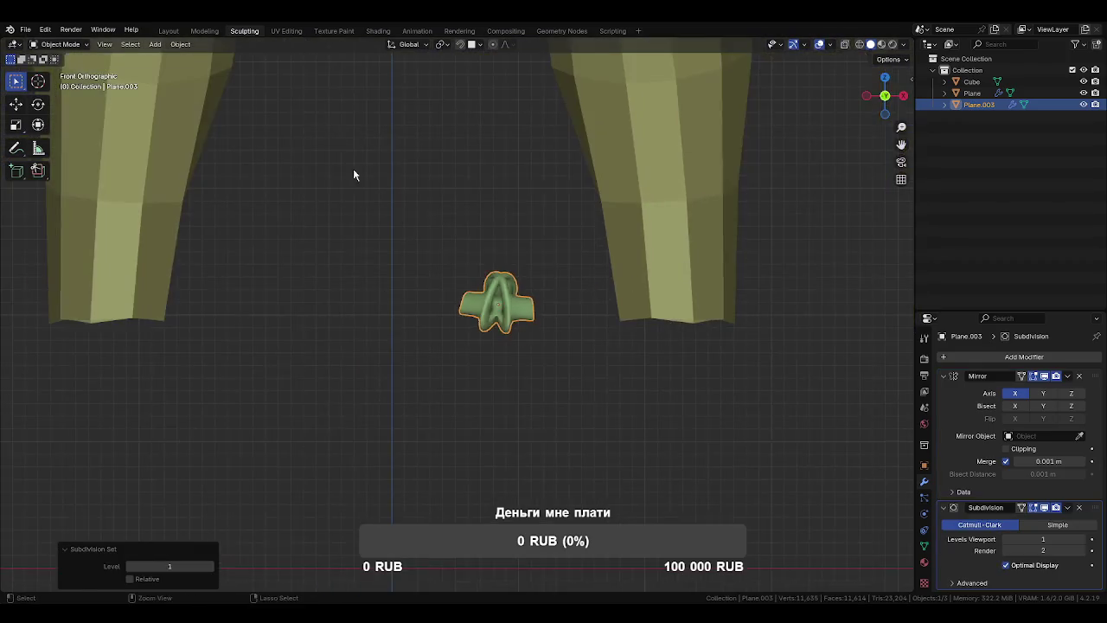
{"action": "scroll", "scroll_direction": "down", "scroll_amount": 3}
{"action": "left_click_drag", "start_coordinate": [370, 181], "coordinate": [404, 433]}
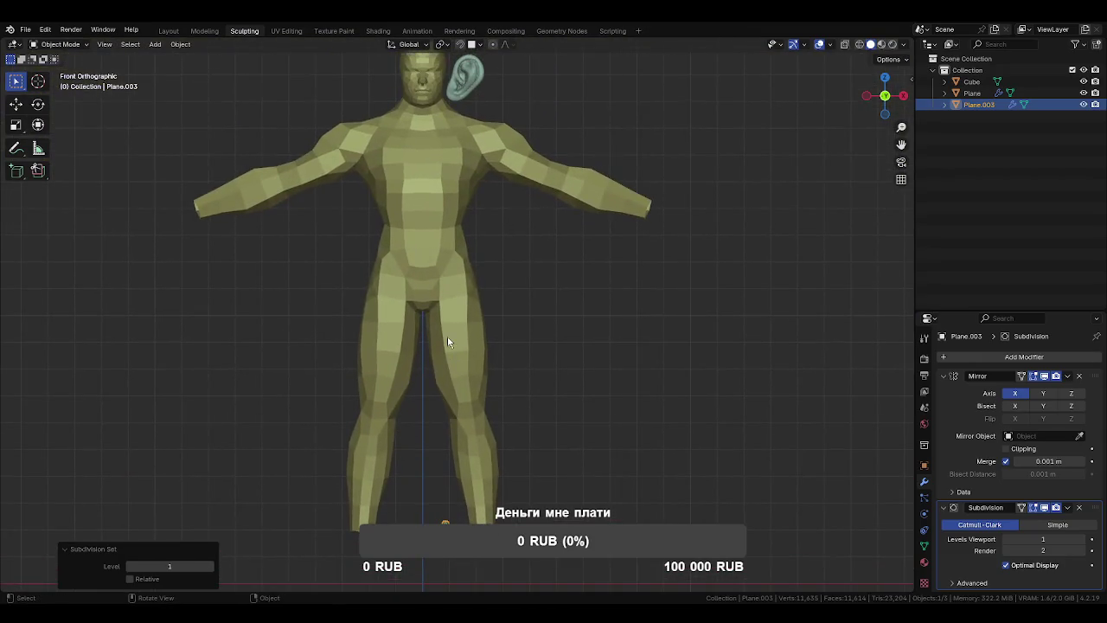
{"action": "key", "text": "ctrl+a"}
{"action": "left_click", "coordinate": [545, 376]}
{"action": "left_click_drag", "start_coordinate": [553, 413], "coordinate": [462, 370]}
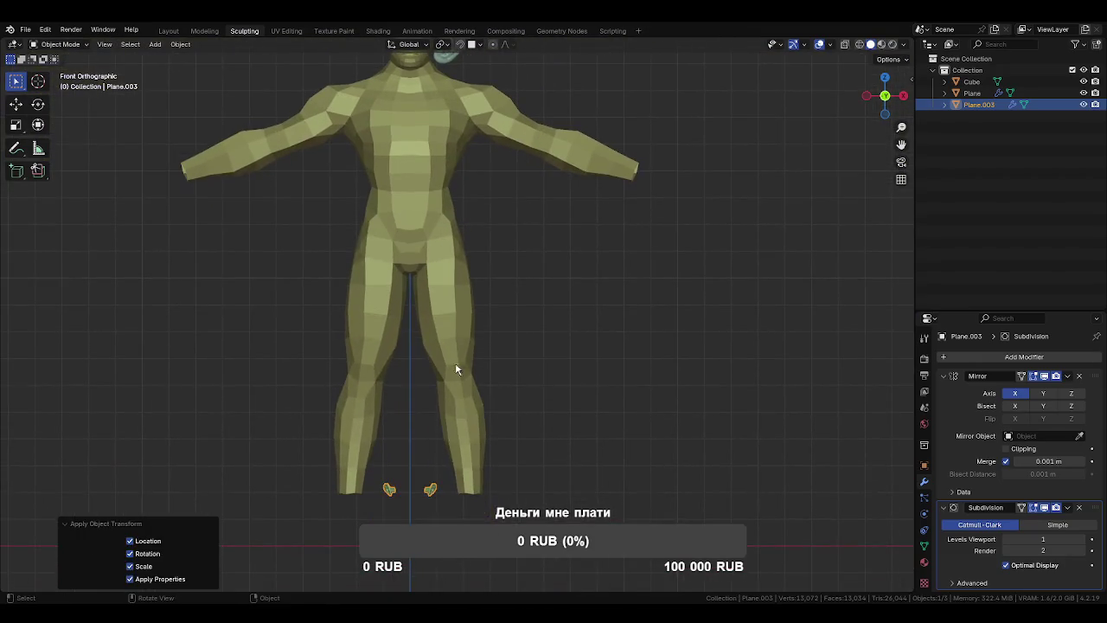
{"action": "key", "text": "Tab"}
{"action": "scroll", "scroll_direction": "down", "scroll_amount": 3}
Move the clean ear beside the head and scale it to match.
{"action": "key", "text": "g"}
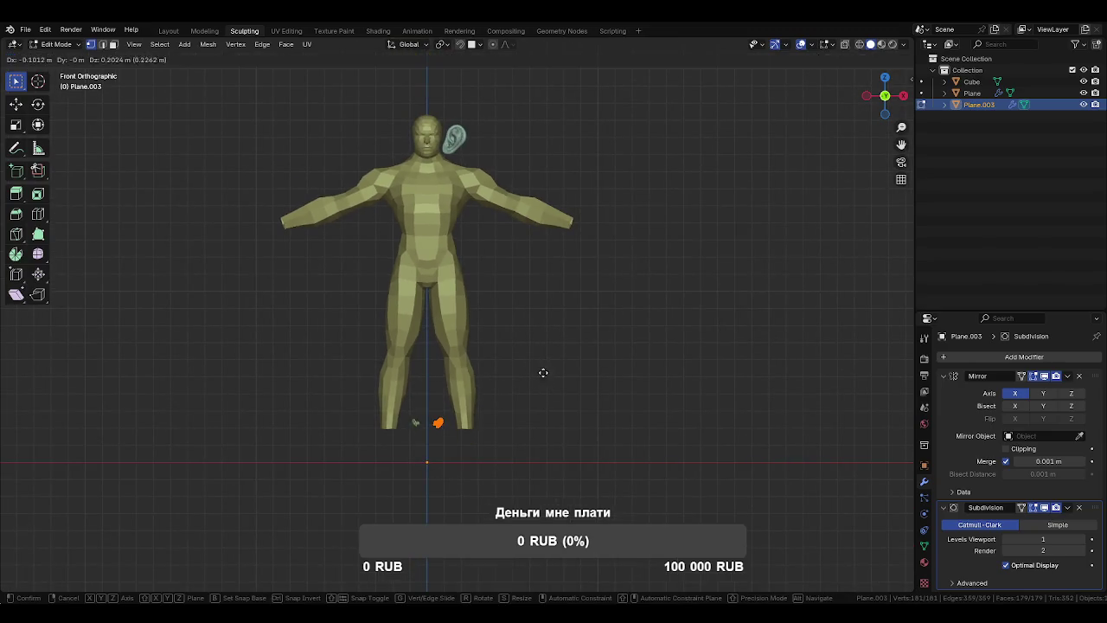
{"action": "left_click", "coordinate": [551, 93]}
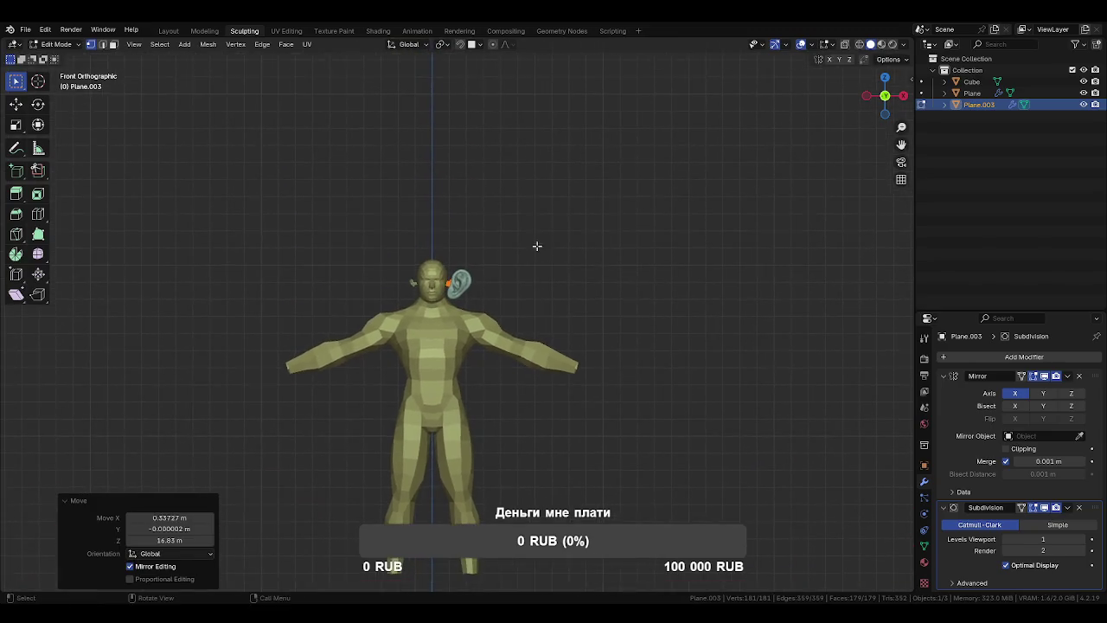
{"action": "left_click_drag", "start_coordinate": [551, 92], "coordinate": [413, 140]}
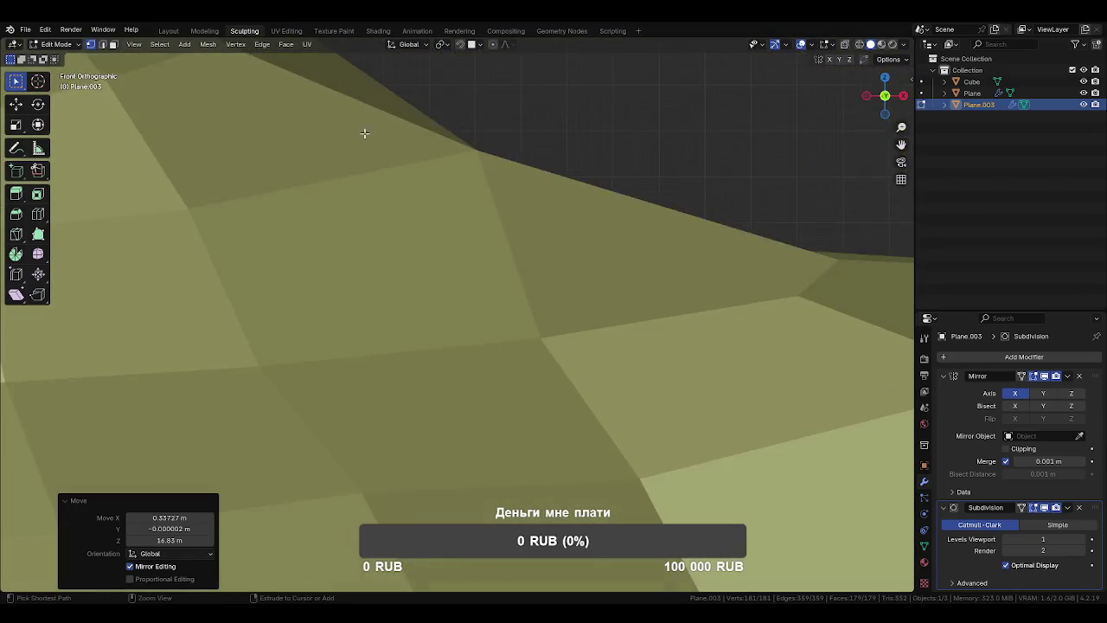
{"action": "scroll", "scroll_direction": "down", "scroll_amount": 3}
{"action": "scroll", "scroll_direction": "down", "scroll_amount": 3}
{"action": "key", "text": "s"}
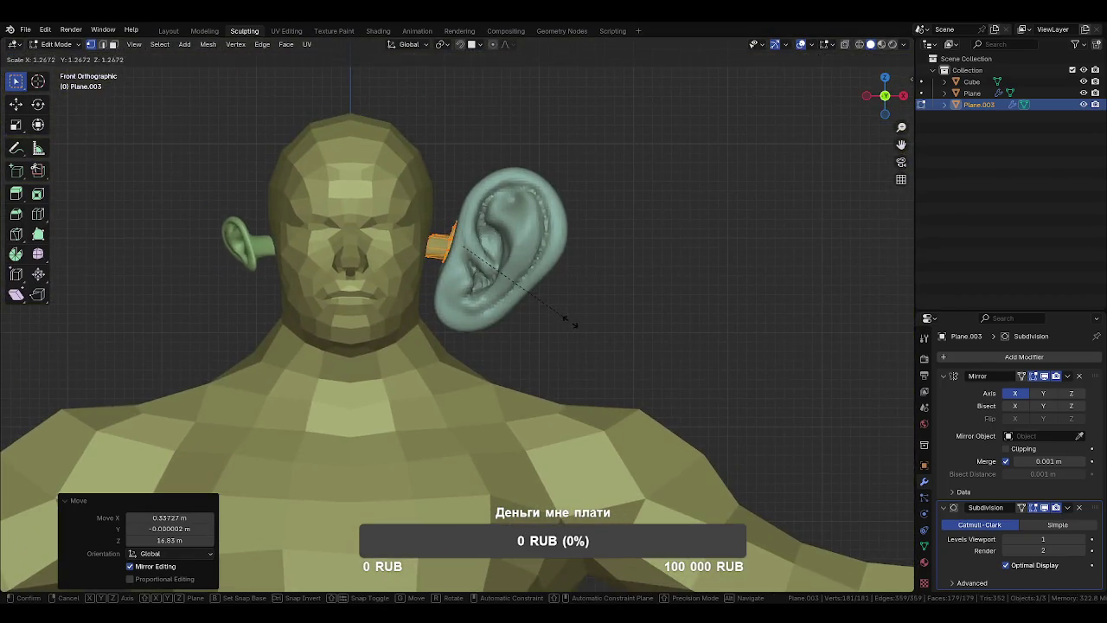
{"action": "left_click", "coordinate": [564, 289]}
{"action": "key", "text": "g"}
{"action": "left_click", "coordinate": [564, 296]}
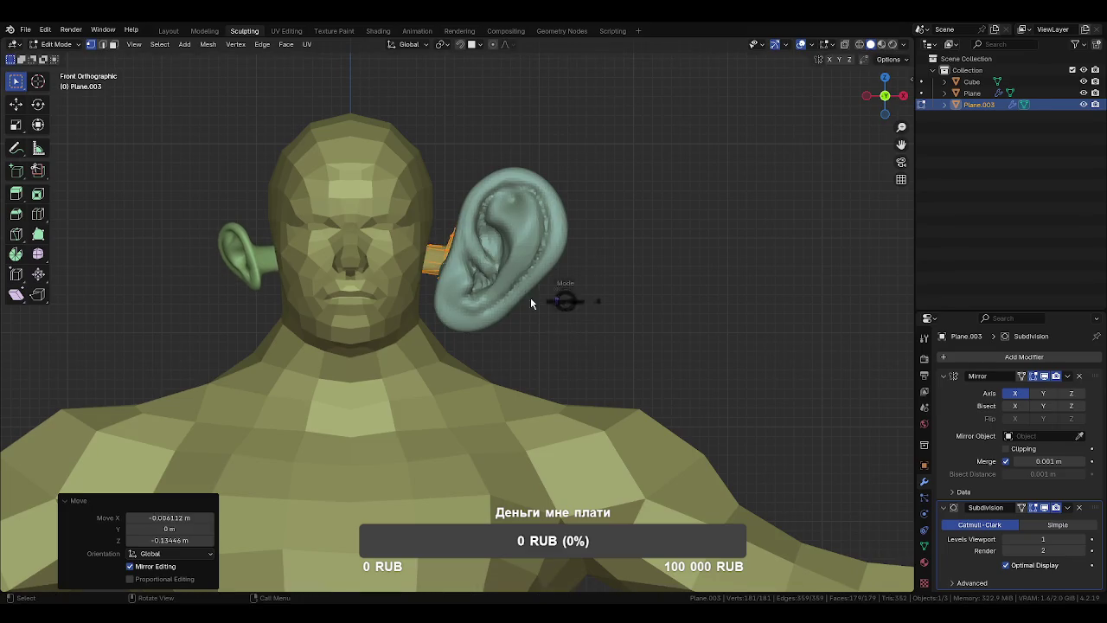
Delete the old sculpted Cube ear and reselect the clean Plane.003 ear.
{"action": "key", "text": "Tab"}
{"action": "left_click", "coordinate": [536, 281]}
{"action": "key", "text": "x"}
{"action": "left_click", "coordinate": [517, 271]}
{"action": "left_click_drag", "start_coordinate": [537, 279], "coordinate": [476, 323]}
{"action": "left_click", "coordinate": [458, 390]}
{"action": "key", "text": "Tab"}
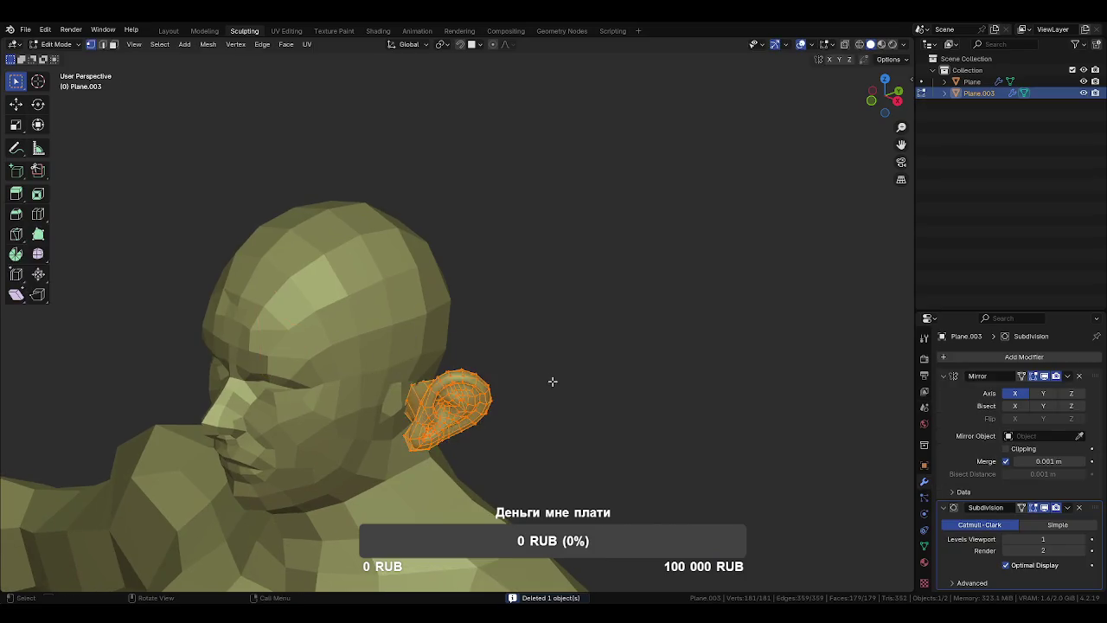
Shift the ear mesh along the Y axis.
{"action": "left_click_drag", "start_coordinate": [555, 381], "coordinate": [544, 403]}
{"action": "key", "text": "g"}
{"action": "key", "text": "x"}
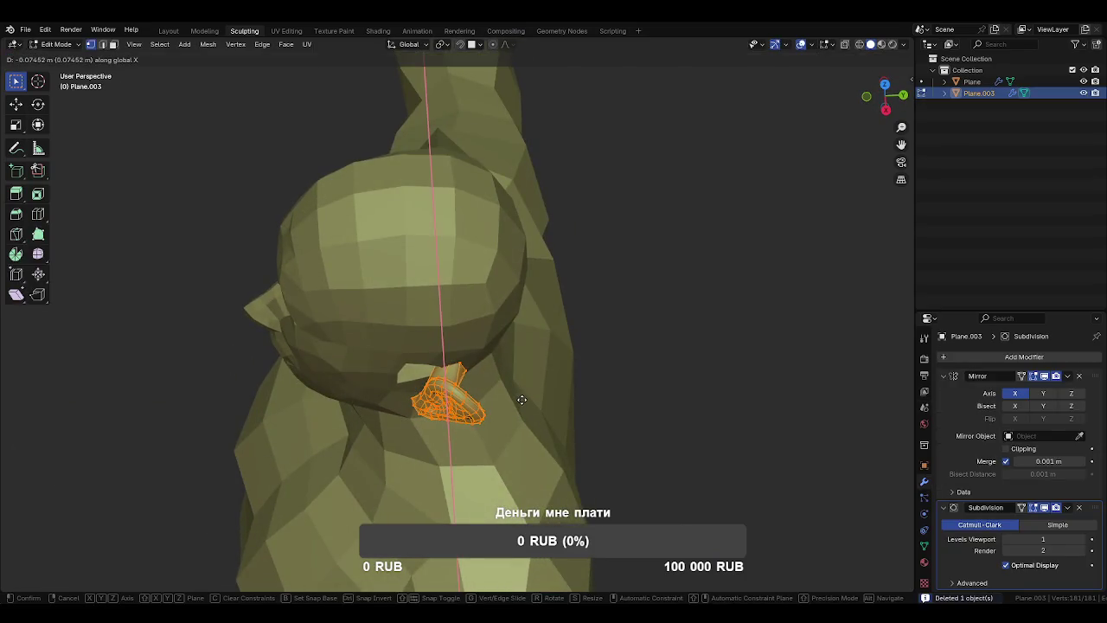
{"action": "key", "text": "y"}
{"action": "left_click", "coordinate": [514, 396]}
{"action": "left_click_drag", "start_coordinate": [514, 395], "coordinate": [493, 351]}
{"action": "scroll", "scroll_direction": "up", "scroll_amount": 3}
Delete the vertices of an inner edge loop on the ear.
{"action": "key", "text": "2"}
{"action": "left_click", "coordinate": [490, 329]}
{"action": "left_click", "coordinate": [489, 329]}
{"action": "key", "text": "x"}
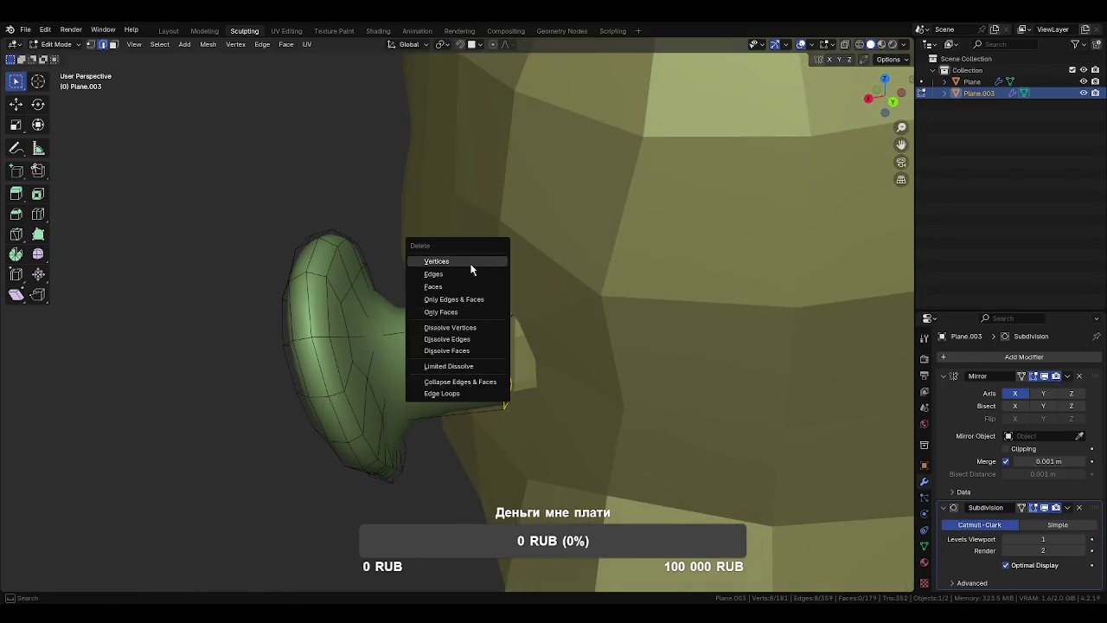
{"action": "left_click", "coordinate": [470, 266]}
{"action": "left_click_drag", "start_coordinate": [467, 275], "coordinate": [437, 281]}
{"action": "left_click_drag", "start_coordinate": [401, 266], "coordinate": [568, 343]}
Push the whole ear -0.19239 m along X against the head, then enter Sculpt Mode.
{"action": "key", "text": "ctrl+r"}
{"action": "key", "text": "a"}
{"action": "key", "text": "g"}
{"action": "key", "text": "x"}
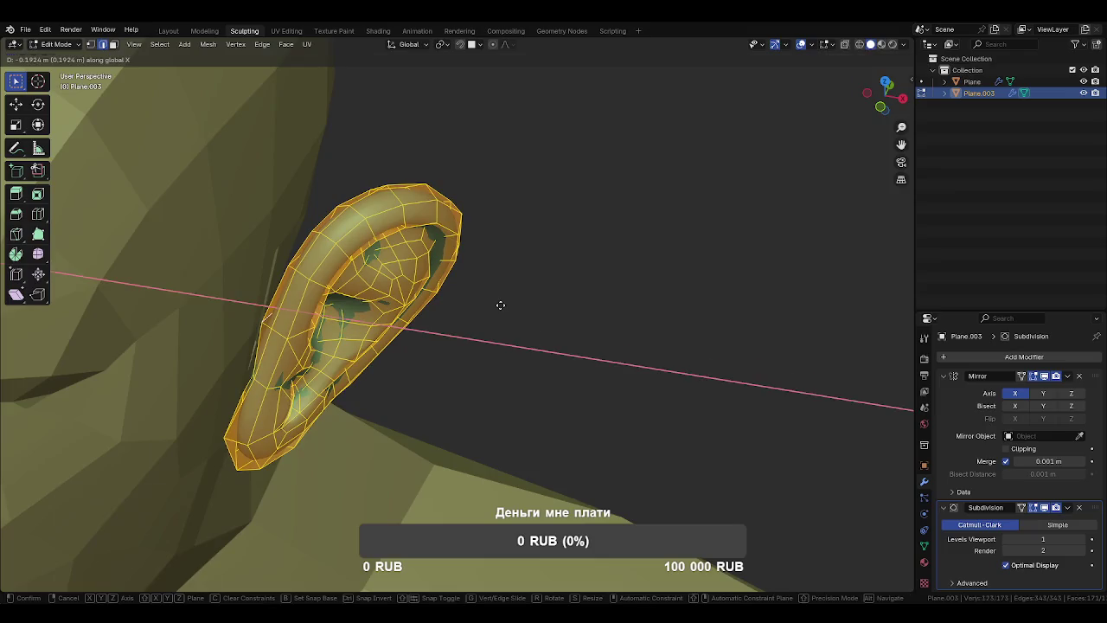
{"action": "left_click", "coordinate": [502, 306]}
{"action": "key", "text": "KP_3"}
{"action": "left_click_drag", "start_coordinate": [467, 312], "coordinate": [507, 294]}
{"action": "key", "text": "Tab"}
{"action": "key", "text": "f"}
{"action": "left_click", "coordinate": [496, 372]}
With a small Grab brush, pull the ear's lower fold and inner helix into shape.
{"action": "key", "text": "g"}
{"action": "scroll", "scroll_direction": "up", "scroll_amount": 3}
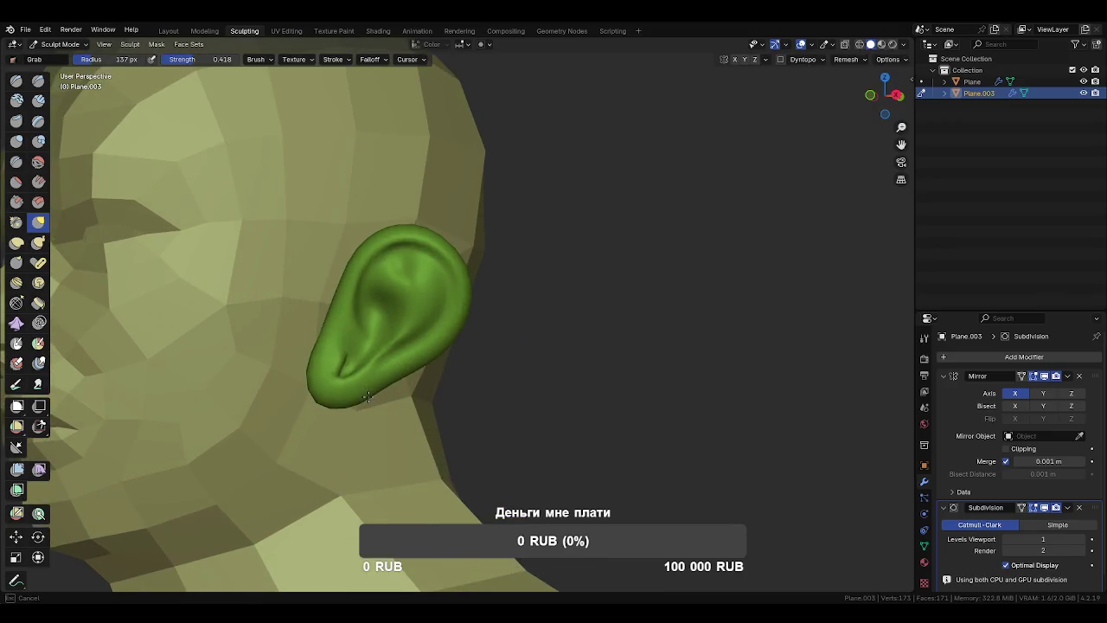
{"action": "key", "text": "f"}
{"action": "left_click", "coordinate": [364, 363]}
{"action": "left_click_drag", "start_coordinate": [364, 364], "coordinate": [403, 383]}
{"action": "scroll", "scroll_direction": "up", "scroll_amount": 3}
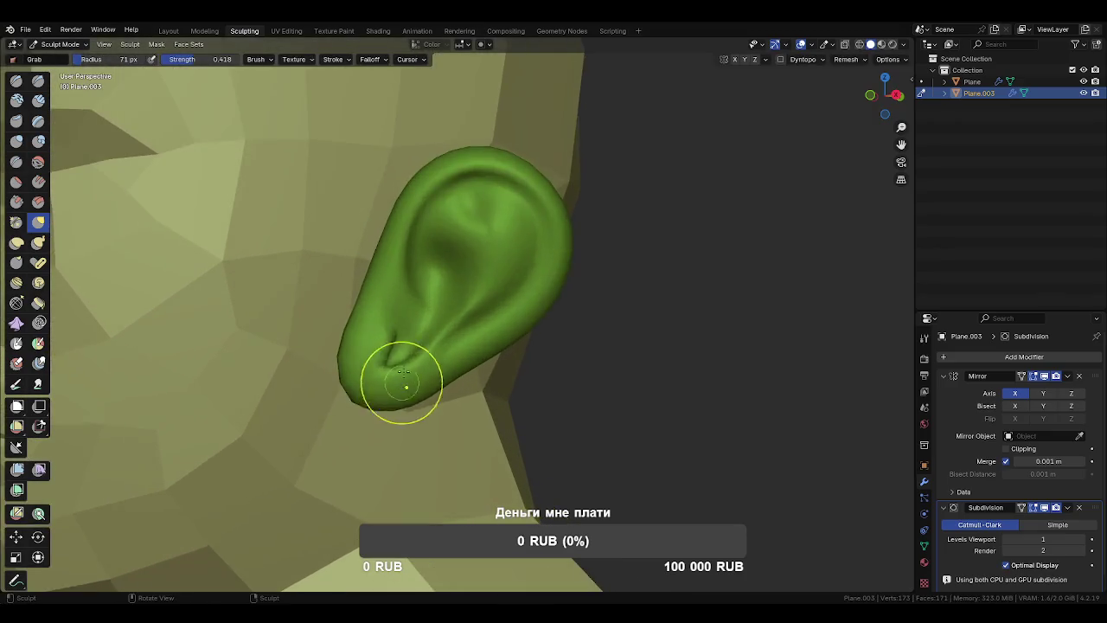
{"action": "left_click_drag", "start_coordinate": [399, 362], "coordinate": [409, 276]}
Reshape the ear with broad Grab strokes and pull its upper-left rim.
{"action": "key", "text": "f"}
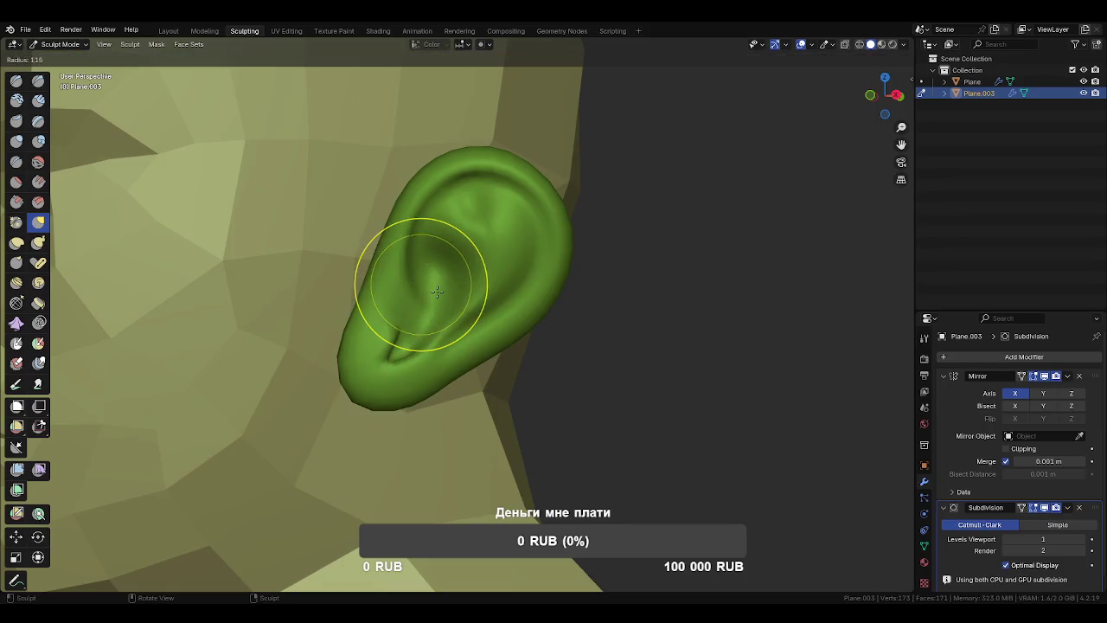
{"action": "left_click", "coordinate": [467, 320]}
{"action": "key", "text": "f"}
{"action": "left_click", "coordinate": [605, 372]}
{"action": "left_click_drag", "start_coordinate": [571, 311], "coordinate": [509, 308]}
{"action": "key", "text": "f"}
{"action": "left_click", "coordinate": [334, 235]}
{"action": "left_click_drag", "start_coordinate": [346, 251], "coordinate": [408, 210]}
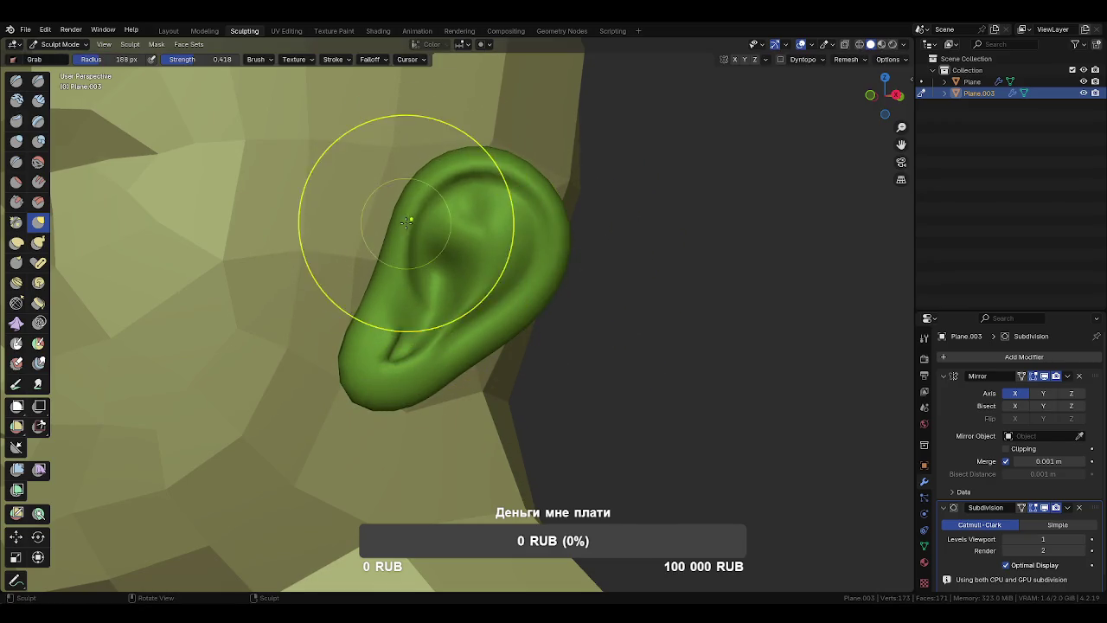
Resize the brush for the lobe, check the wireframe, and return to Object Mode.
{"action": "key", "text": "f"}
{"action": "left_click", "coordinate": [381, 362]}
{"action": "key", "text": "f"}
{"action": "left_click", "coordinate": [386, 361]}
{"action": "key", "text": "f"}
{"action": "left_click", "coordinate": [392, 353]}
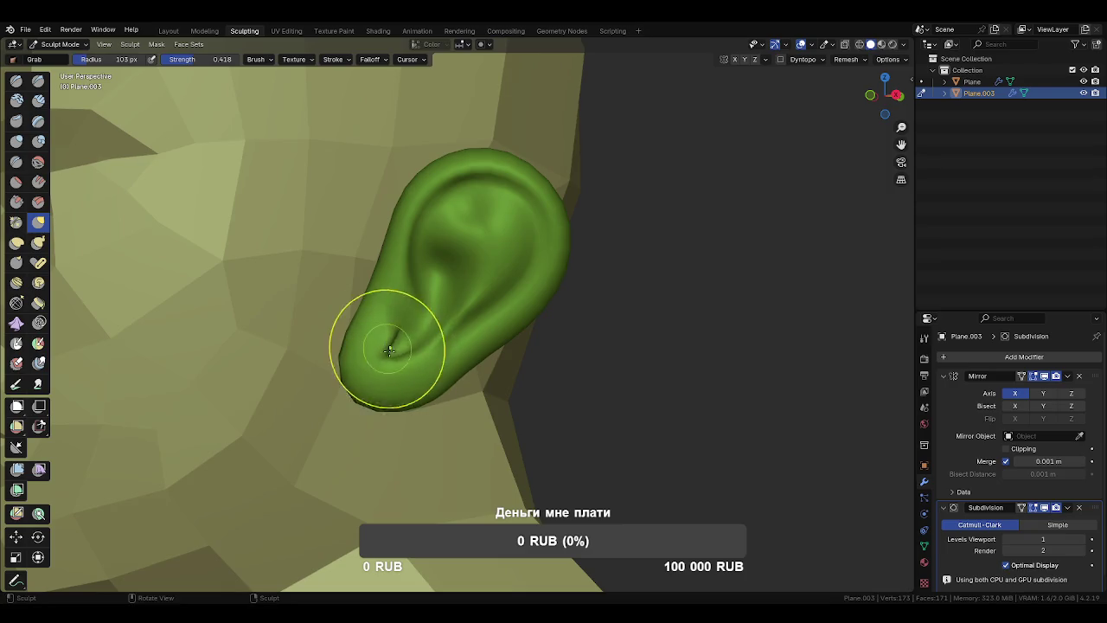
{"action": "key", "text": "Tab"}
{"action": "left_click_drag", "start_coordinate": [532, 364], "coordinate": [443, 410]}
{"action": "key", "text": "Tab"}
{"action": "scroll", "scroll_direction": "down", "scroll_amount": 3}
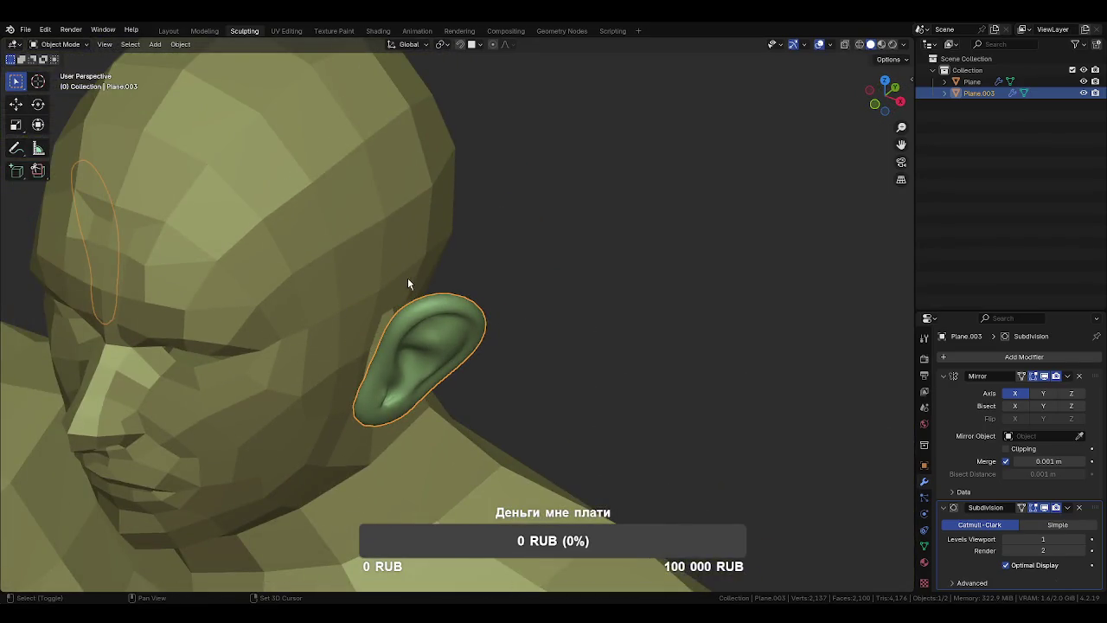
Select only the ear, remove its Subdivision modifier, and shade it flat.
{"action": "left_click", "coordinate": [408, 277]}
{"action": "left_click", "coordinate": [475, 331]}
{"action": "left_click", "coordinate": [1078, 509]}
{"action": "left_click_drag", "start_coordinate": [635, 425], "coordinate": [548, 364]}
{"action": "right_click", "coordinate": [537, 341]}
{"action": "left_click", "coordinate": [519, 343]}
{"action": "scroll", "scroll_direction": "up", "scroll_amount": 3}
{"action": "left_click_drag", "start_coordinate": [482, 321], "coordinate": [564, 338]}
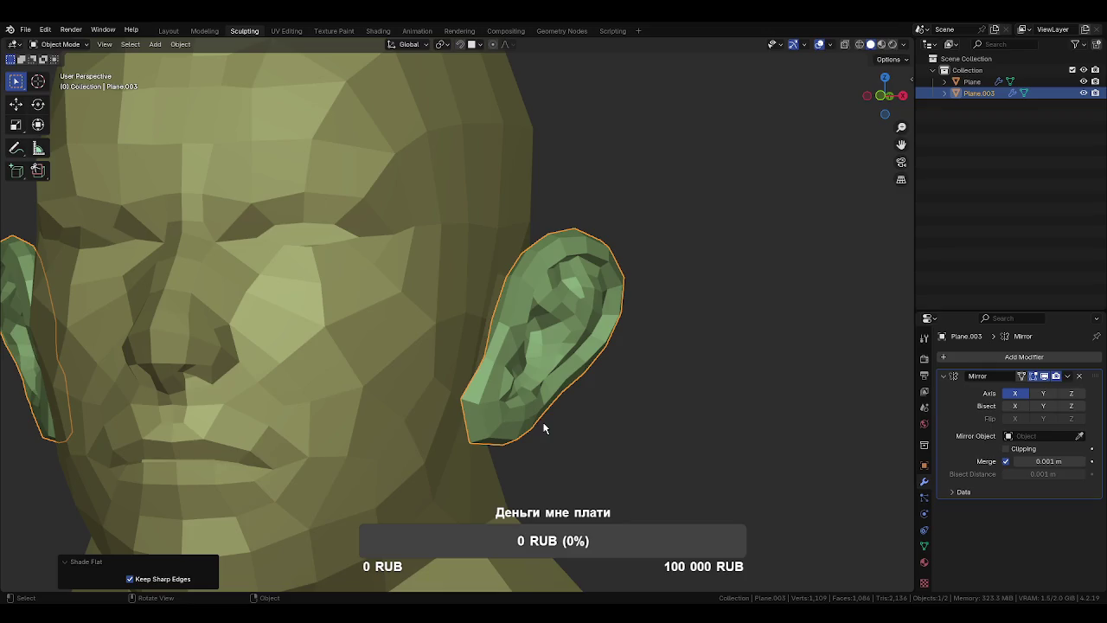
{"action": "scroll", "scroll_direction": "up", "scroll_amount": 3}
Shift the mirrored ears back along the Y axis in side view.
{"action": "scroll", "scroll_direction": "down", "scroll_amount": 3}
{"action": "key", "text": "KP_3"}
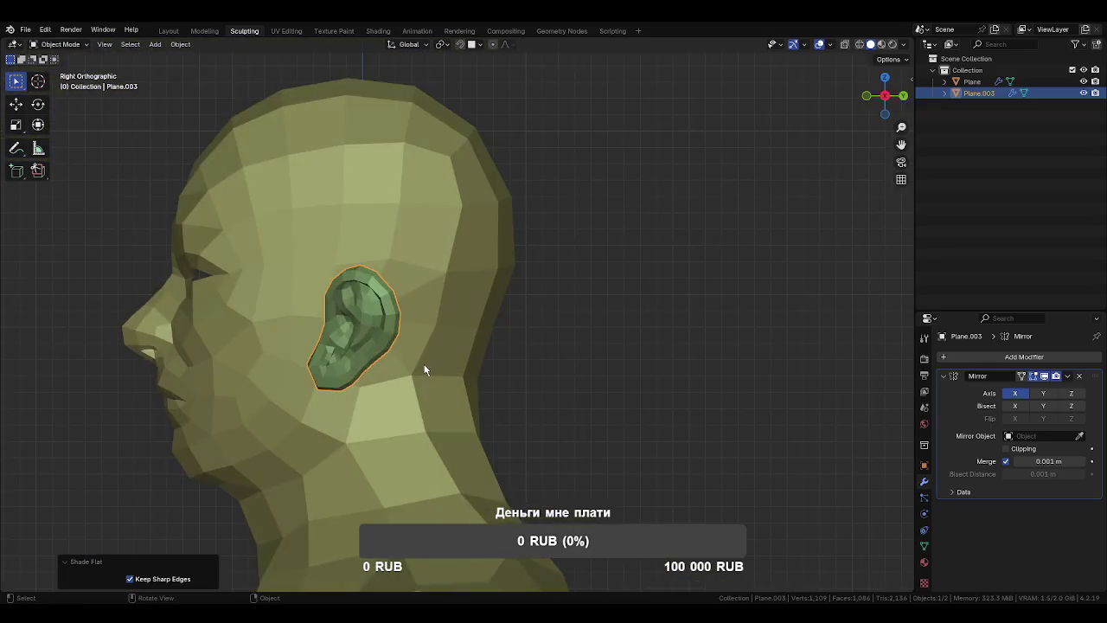
{"action": "key", "text": "g"}
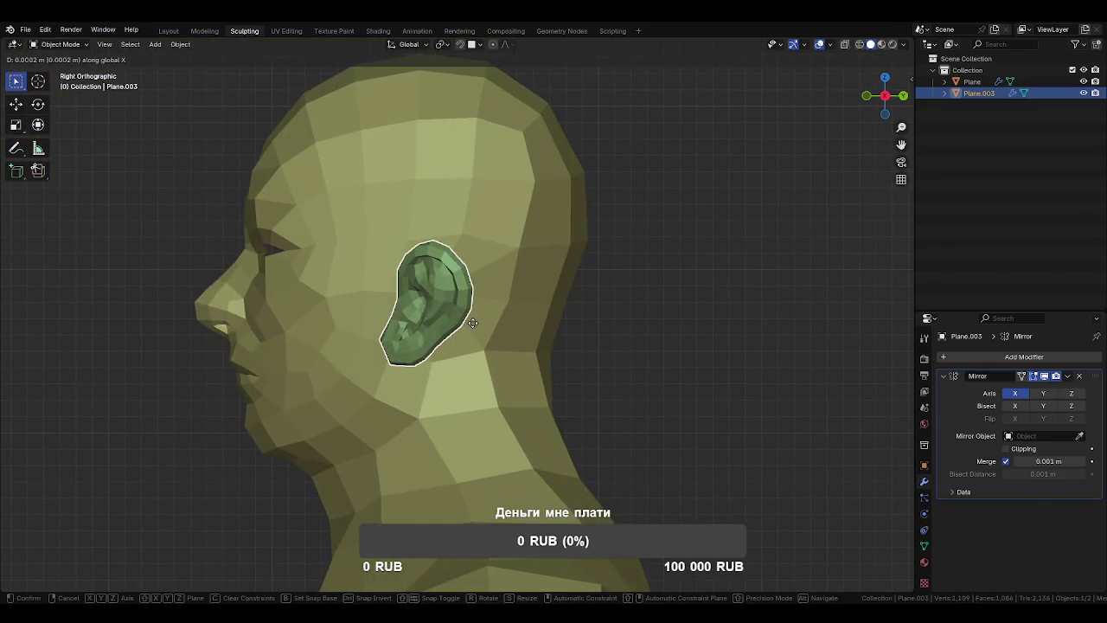
{"action": "key", "text": "y"}
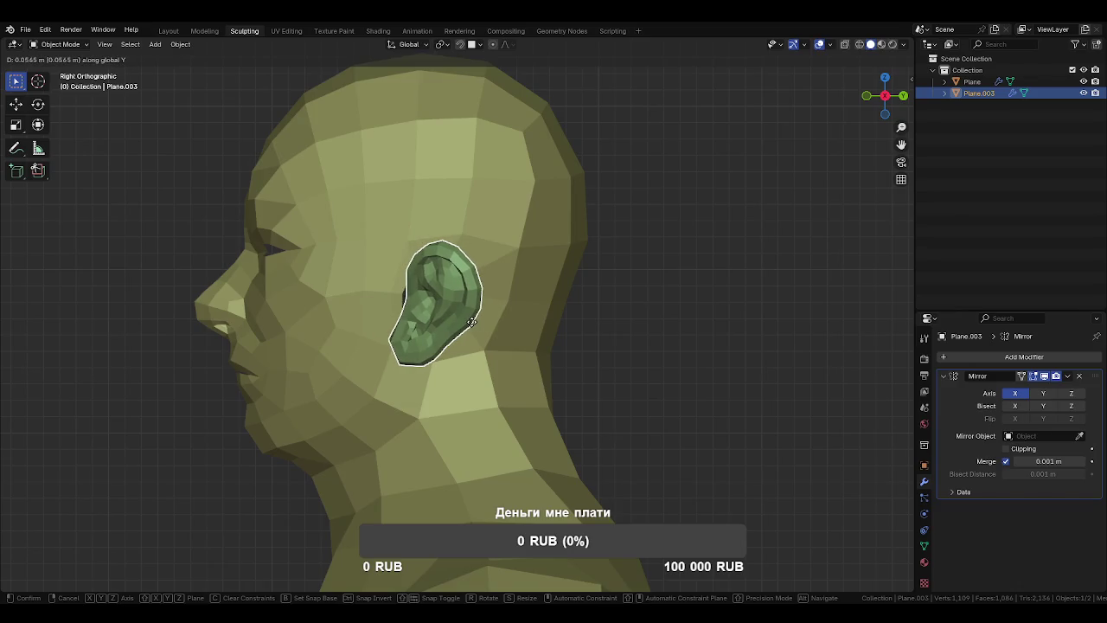
{"action": "left_click", "coordinate": [474, 322]}
{"action": "left_click_drag", "start_coordinate": [474, 322], "coordinate": [549, 398]}
Briefly check the head in Edit Mode, then reselect the ears in front view.
{"action": "left_click", "coordinate": [465, 353]}
{"action": "key", "text": "ctrl+Tab"}
{"action": "left_click", "coordinate": [511, 349]}
{"action": "key", "text": "Tab"}
{"action": "left_click", "coordinate": [615, 296]}
{"action": "key", "text": "KP_1"}
{"action": "key", "text": "s"}
{"action": "key", "text": "z"}
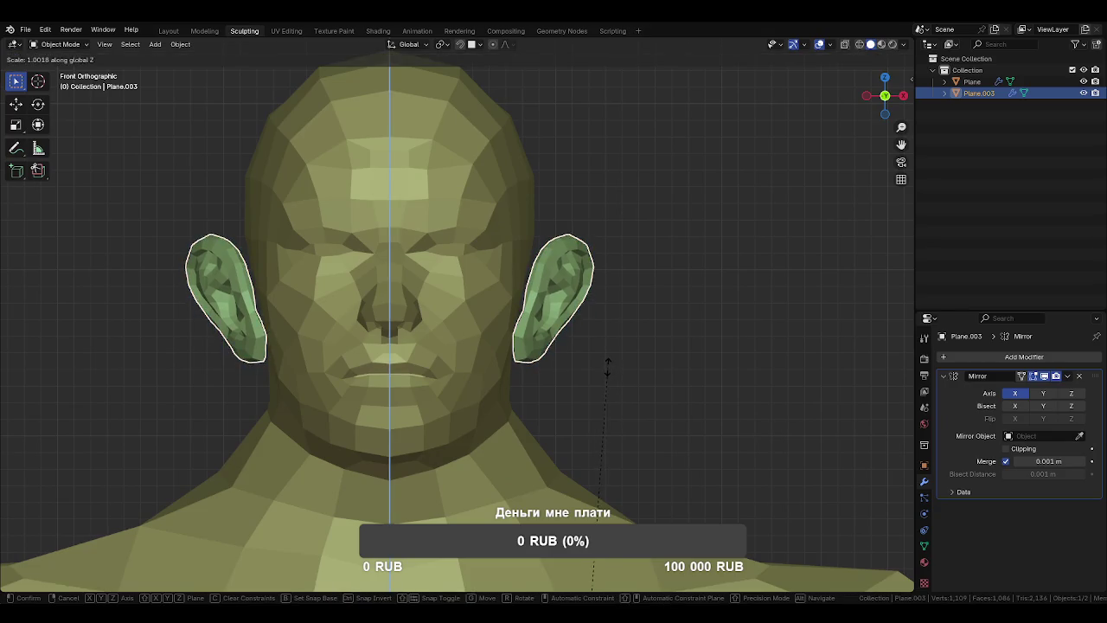
{"action": "key", "text": "Escape"}
Shorten the ears vertically in Edit Mode and raise them.
{"action": "key", "text": "Tab"}
{"action": "key", "text": "s"}
{"action": "key", "text": "z"}
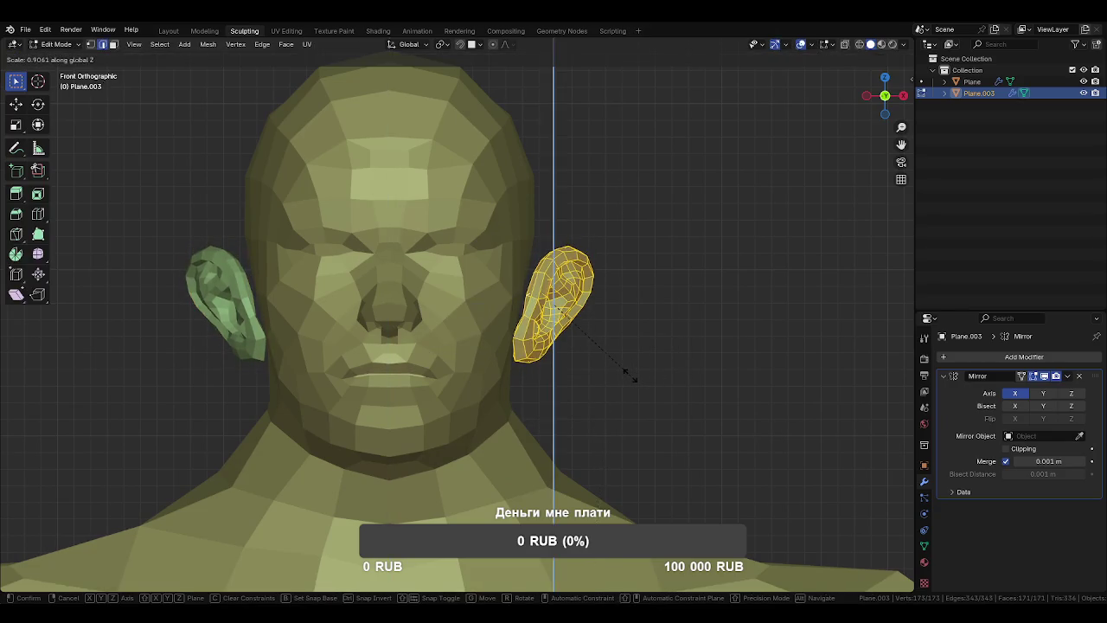
{"action": "left_click", "coordinate": [637, 376]}
{"action": "key", "text": "g"}
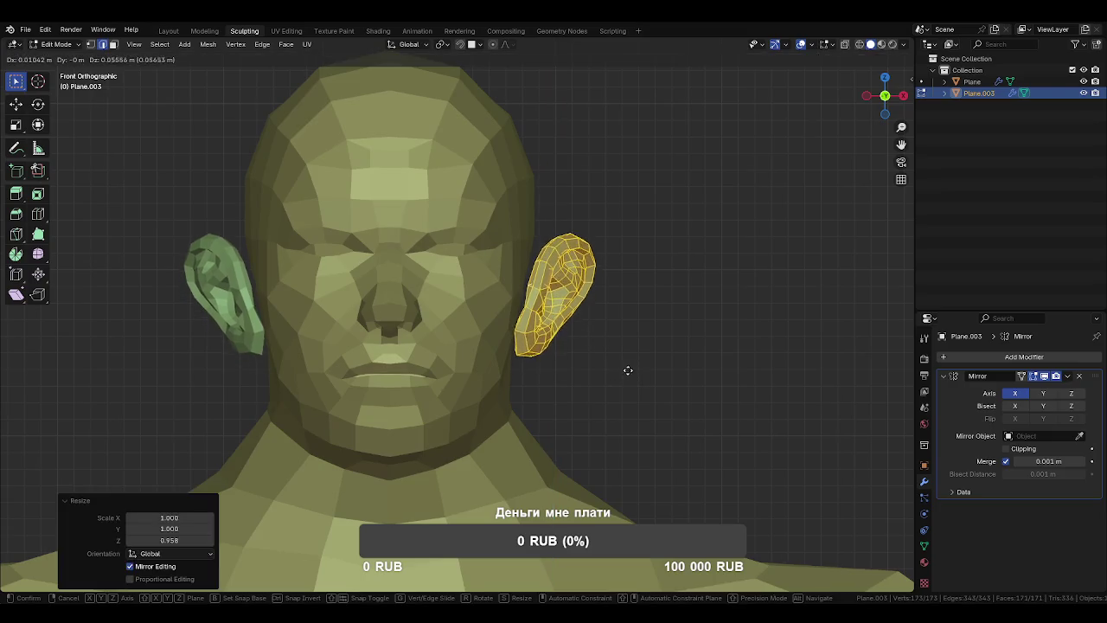
{"action": "left_click", "coordinate": [631, 345]}
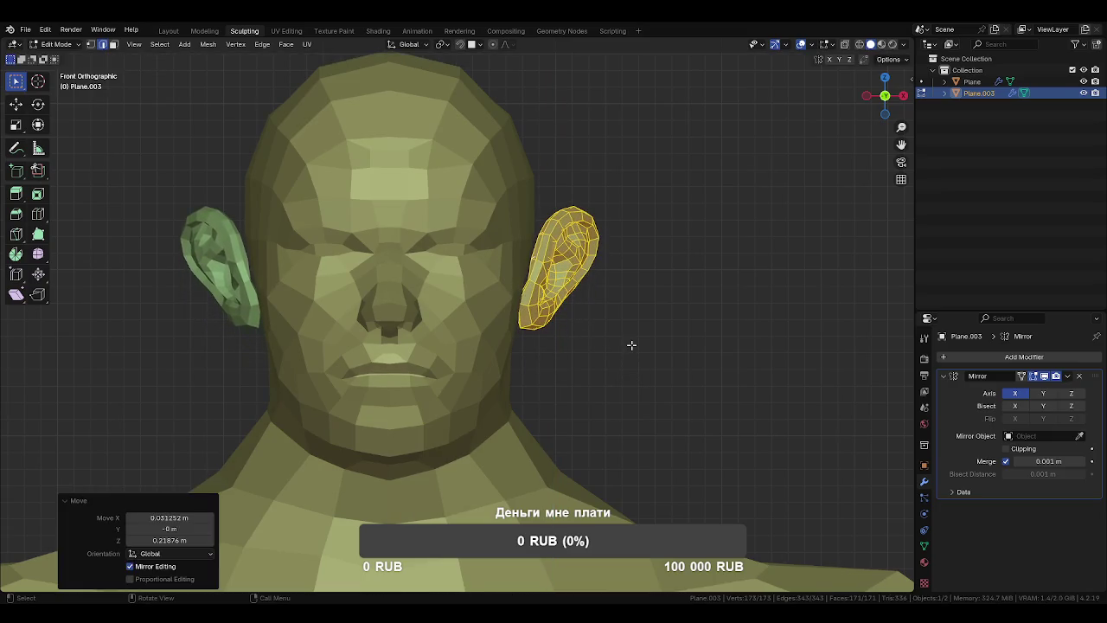
{"action": "left_click_drag", "start_coordinate": [635, 354], "coordinate": [621, 356]}
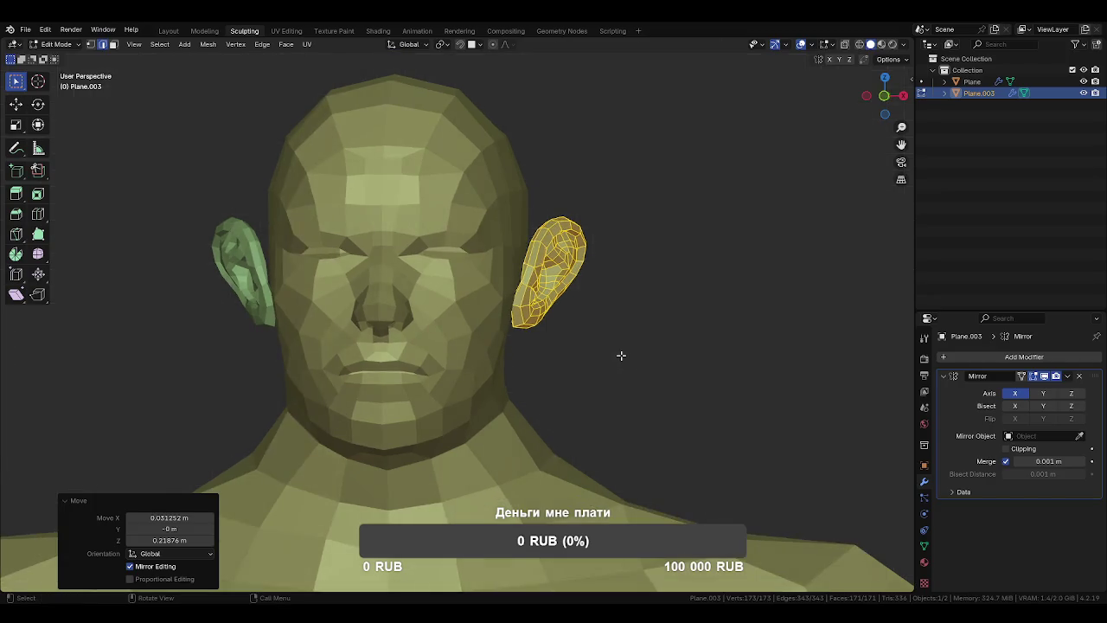
Sculpt the ear with the Grab brush, pulling its top down.
{"action": "key", "text": "KP_3"}
{"action": "key", "text": "ctrl+Tab"}
{"action": "left_click", "coordinate": [606, 421]}
{"action": "key", "text": "f"}
{"action": "left_click", "coordinate": [591, 387]}
{"action": "left_click_drag", "start_coordinate": [591, 388], "coordinate": [635, 358]}
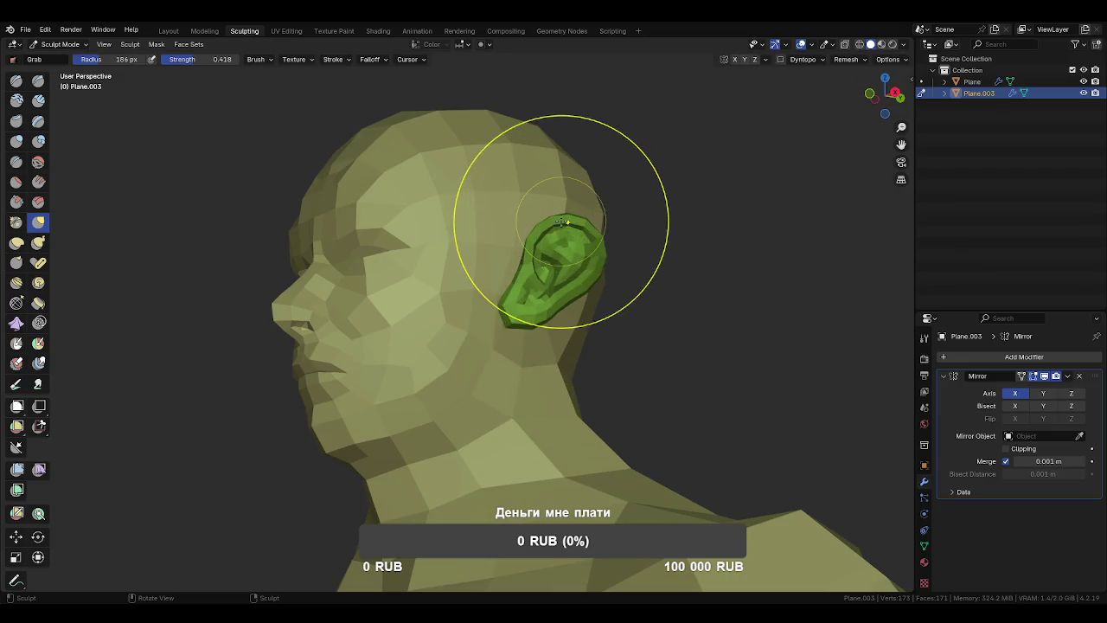
{"action": "left_click_drag", "start_coordinate": [562, 221], "coordinate": [537, 259]}
{"action": "left_click_drag", "start_coordinate": [536, 259], "coordinate": [585, 321]}
{"action": "key", "text": "f"}
{"action": "left_click", "coordinate": [576, 308]}
{"action": "key", "text": "f"}
{"action": "left_click", "coordinate": [626, 309]}
Tilt the ears around Z in Edit Mode and isolate them in Local View.
{"action": "key", "text": "ctrl+Tab"}
{"action": "left_click", "coordinate": [719, 317]}
{"action": "key", "text": "r"}
{"action": "key", "text": "z"}
{"action": "left_click", "coordinate": [661, 327]}
{"action": "key", "text": "KP_Divide"}
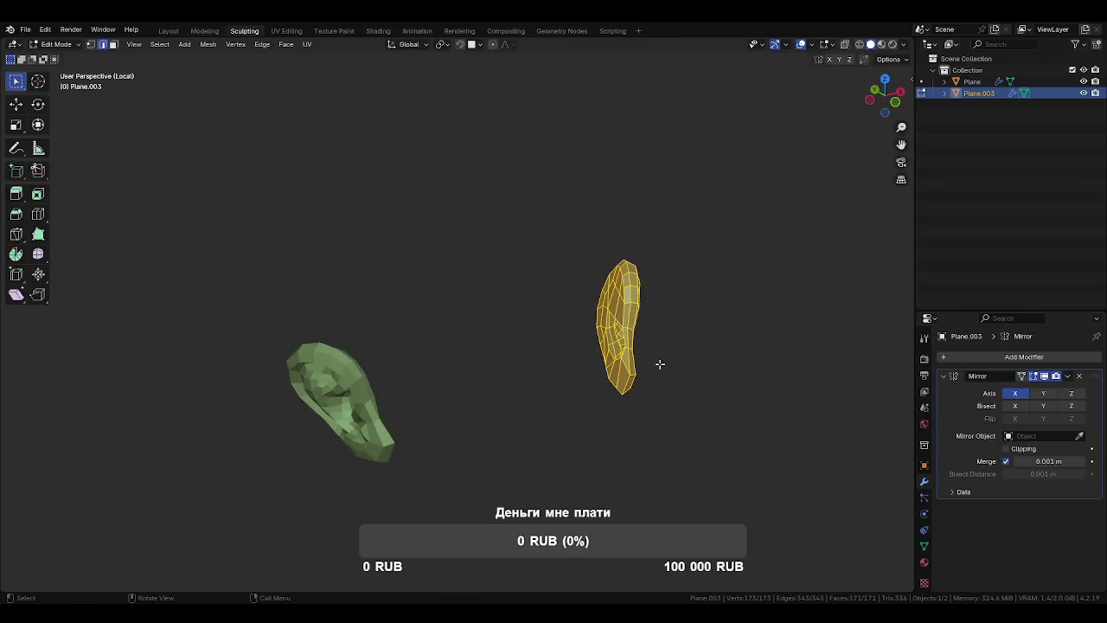
Zoom in on the ear and nudge a couple of ear vertices into place.
{"action": "scroll", "scroll_direction": "up", "scroll_amount": 3}
{"action": "left_click_drag", "start_coordinate": [721, 453], "coordinate": [592, 367]}
{"action": "scroll", "scroll_direction": "up", "scroll_amount": 3}
{"action": "left_click", "coordinate": [504, 336]}
{"action": "right_click", "coordinate": [589, 334]}
{"action": "left_click", "coordinate": [505, 385]}
{"action": "key", "text": "g"}
{"action": "left_click", "coordinate": [497, 394]}
{"action": "left_click_drag", "start_coordinate": [498, 394], "coordinate": [514, 430]}
From an edge-on view of the ear, reposition one more vertex.
{"action": "key", "text": "2"}
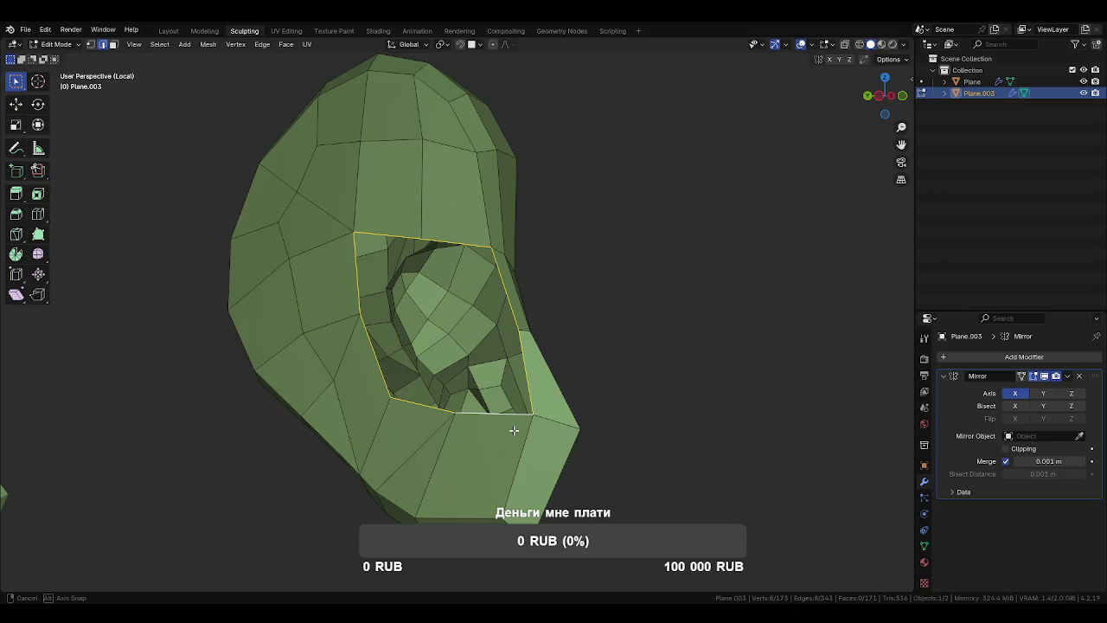
{"action": "left_click_drag", "start_coordinate": [514, 430], "coordinate": [588, 455]}
{"action": "scroll", "scroll_direction": "up", "scroll_amount": 3}
{"action": "scroll", "scroll_direction": "down", "scroll_amount": 3}
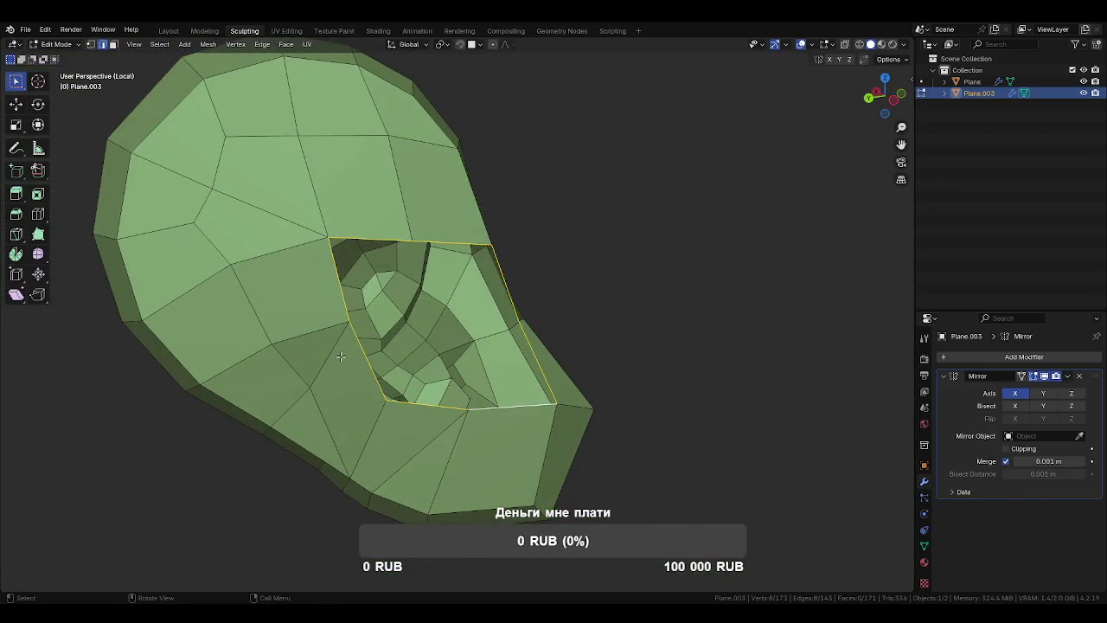
{"action": "left_click_drag", "start_coordinate": [337, 348], "coordinate": [477, 358]}
{"action": "key", "text": "1"}
{"action": "left_click", "coordinate": [455, 356]}
{"action": "key", "text": "g"}
{"action": "left_click", "coordinate": [456, 356]}
Select the ear opening's edge loop and flatten it with LoopTools Flatten (Best fit).
{"action": "key", "text": "2"}
{"action": "left_click", "coordinate": [335, 259]}
{"action": "right_click", "coordinate": [431, 266]}
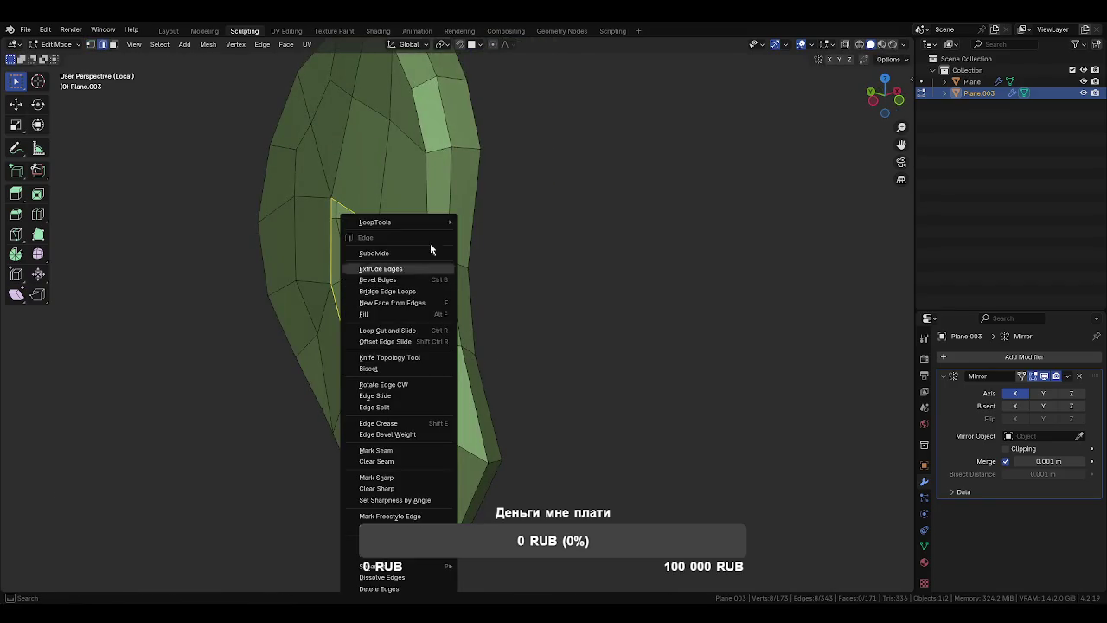
{"action": "key", "text": "Escape"}
{"action": "right_click", "coordinate": [434, 212]}
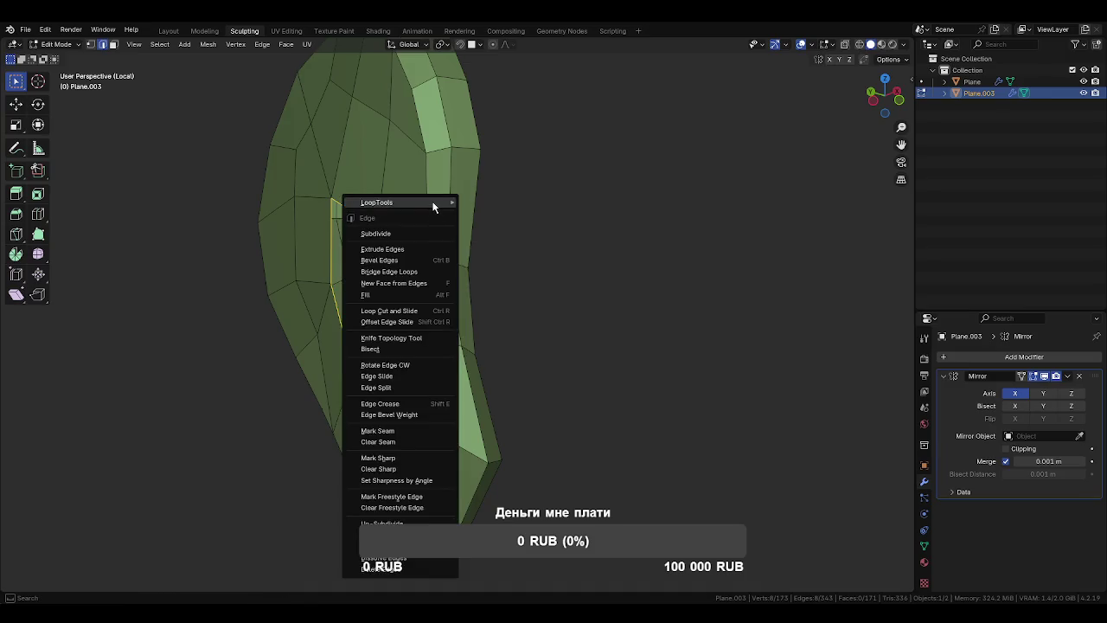
{"action": "mouse_move", "coordinate": [390, 203]}
{"action": "left_click_drag", "start_coordinate": [492, 330], "coordinate": [502, 350]}
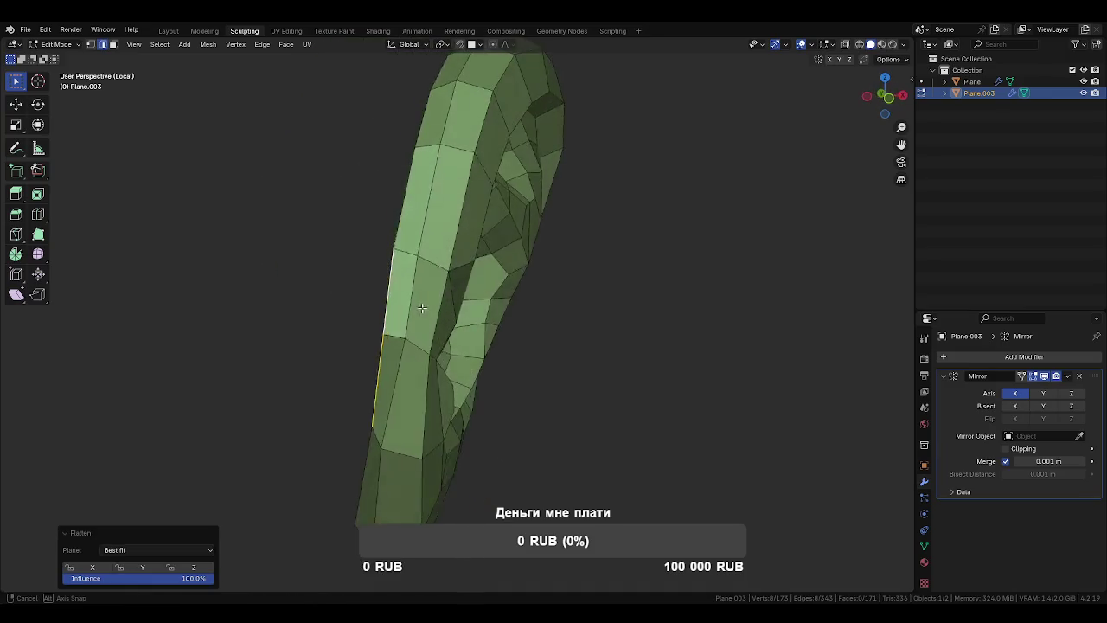
{"action": "scroll", "scroll_direction": "up", "scroll_amount": 3}
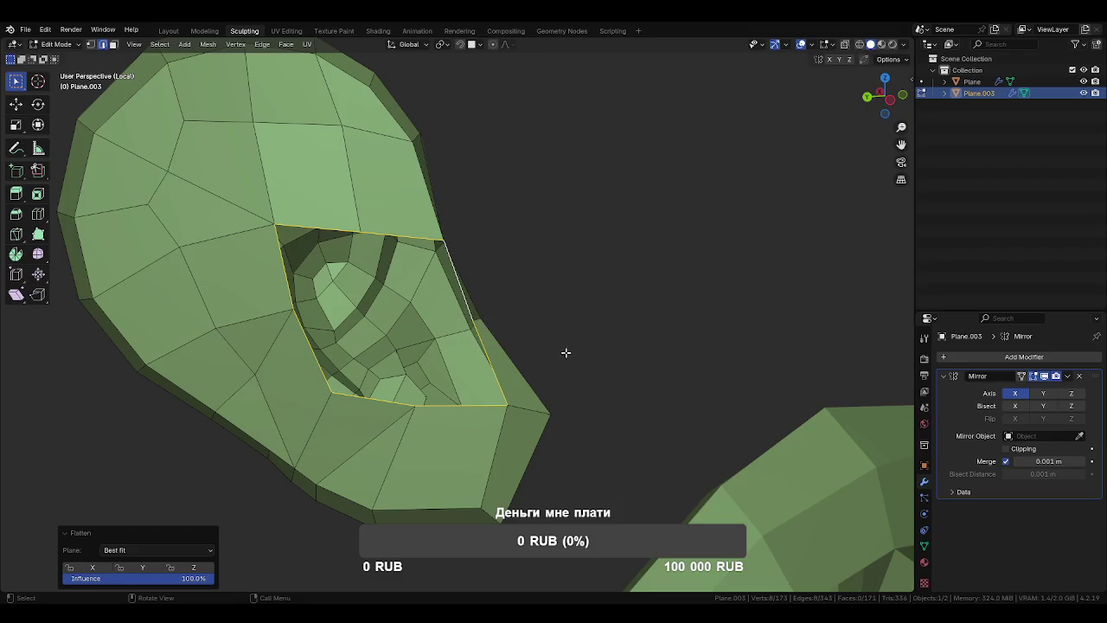
Exit Local View to show the full head and return to Object Mode.
{"action": "key", "text": "KP_Divide"}
{"action": "left_click_drag", "start_coordinate": [541, 349], "coordinate": [487, 340]}
{"action": "key", "text": "Tab"}
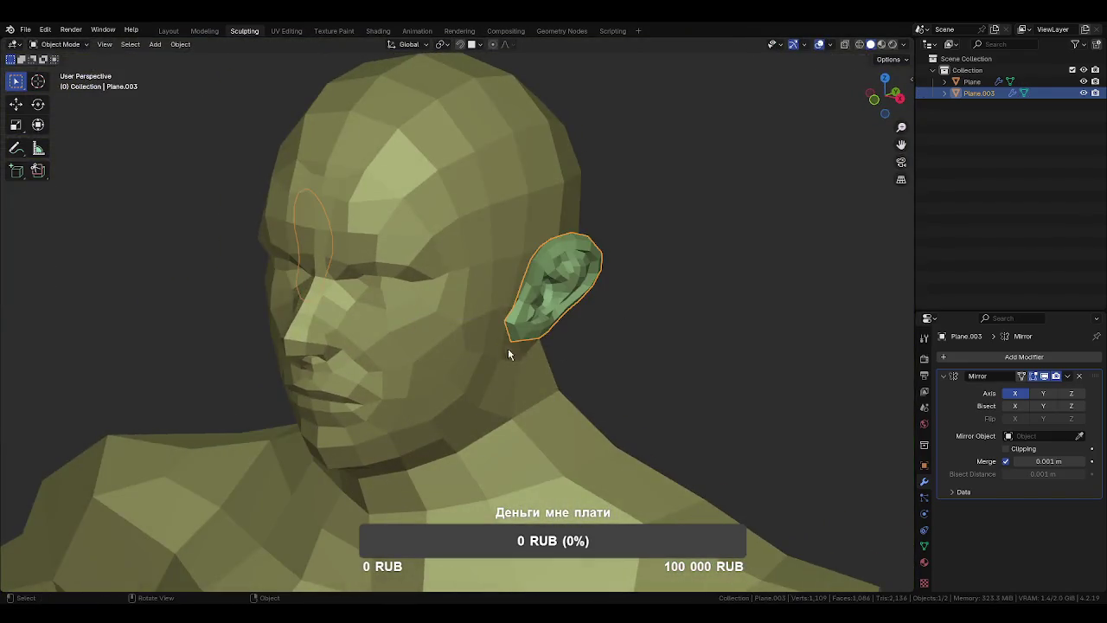
Rotate the mirrored ears about -2.37° around the Z axis.
{"action": "scroll", "scroll_direction": "up", "scroll_amount": 3}
{"action": "left_click_drag", "start_coordinate": [542, 385], "coordinate": [522, 331]}
{"action": "scroll", "scroll_direction": "up", "scroll_amount": 3}
{"action": "scroll", "scroll_direction": "up", "scroll_amount": 3}
{"action": "left_click_drag", "start_coordinate": [551, 375], "coordinate": [580, 375]}
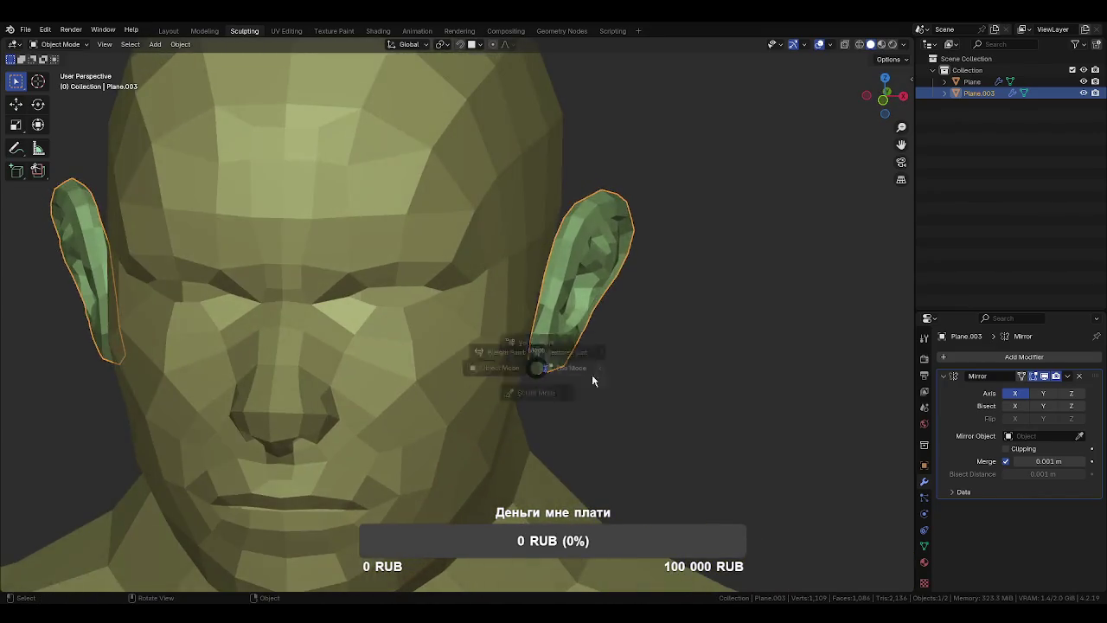
{"action": "key", "text": "Tab"}
{"action": "key", "text": "z"}
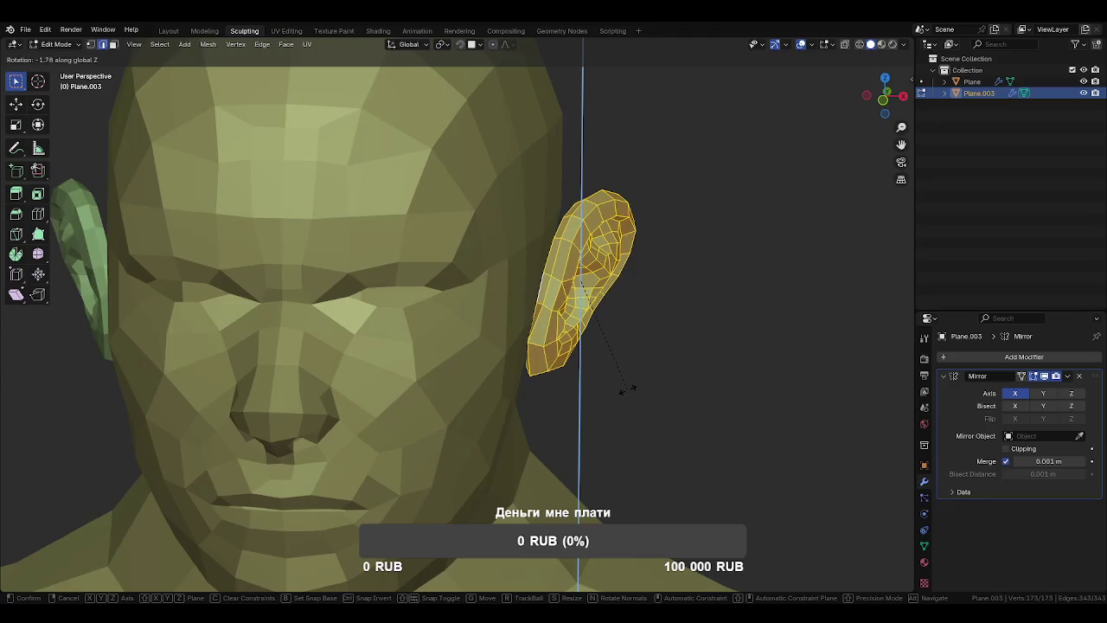
{"action": "left_click", "coordinate": [627, 391]}
Back in Object Mode, add the head to the selection.
{"action": "key", "text": "Tab"}
{"action": "left_click_drag", "start_coordinate": [550, 379], "coordinate": [481, 384]}
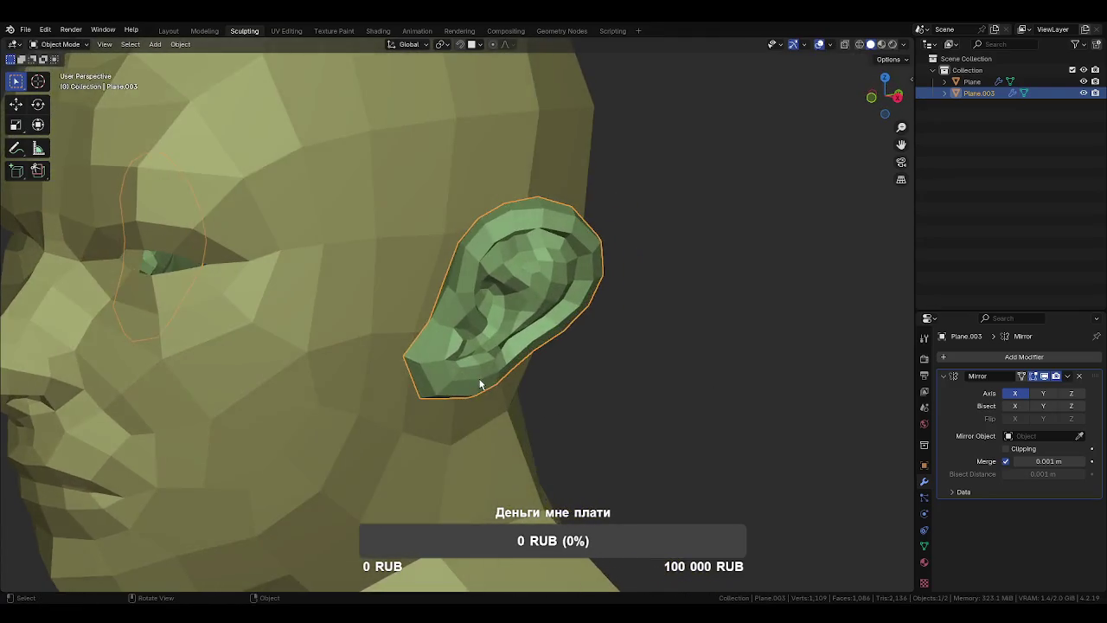
{"action": "left_click", "coordinate": [407, 301]}
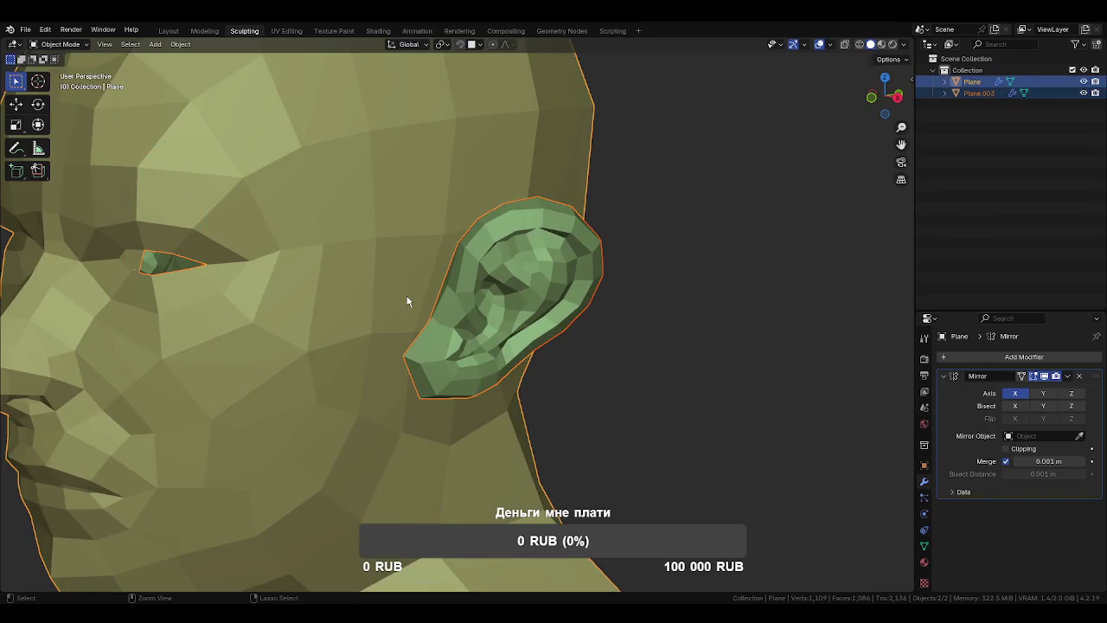
Select only the head mesh and enter Edit Mode on it.
{"action": "left_click_drag", "start_coordinate": [404, 271], "coordinate": [438, 371]}
{"action": "left_click", "coordinate": [470, 346]}
{"action": "key", "text": "ctrl+Tab"}
{"action": "left_click", "coordinate": [457, 352]}
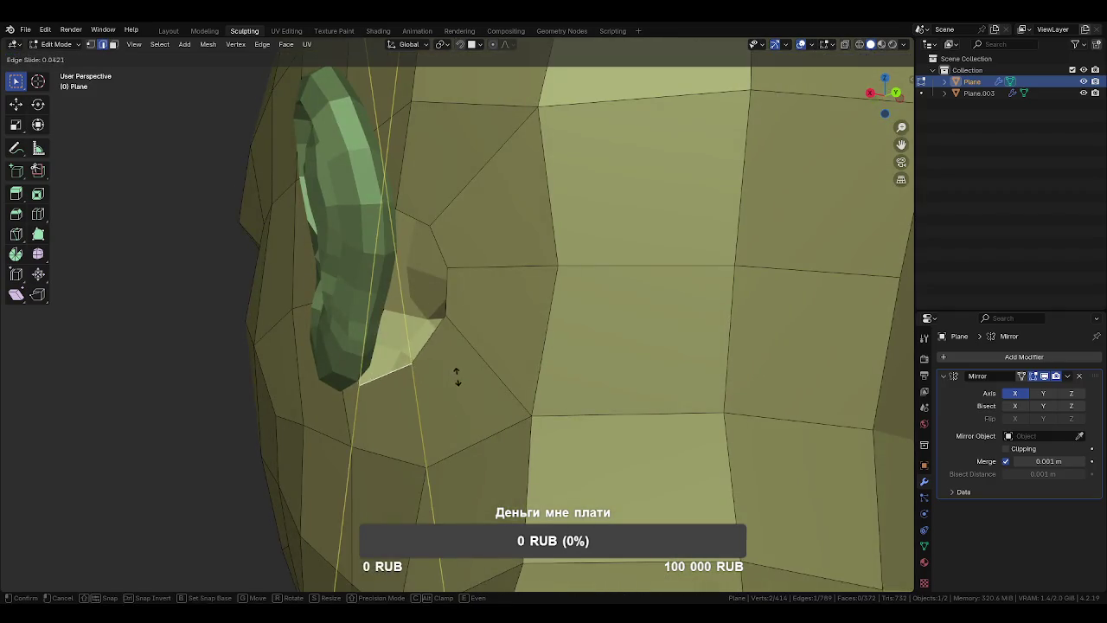
Vertex-slide two head vertices beside the ear along their edges.
{"action": "left_click", "coordinate": [456, 362]}
{"action": "key", "text": "1"}
{"action": "left_click", "coordinate": [448, 317]}
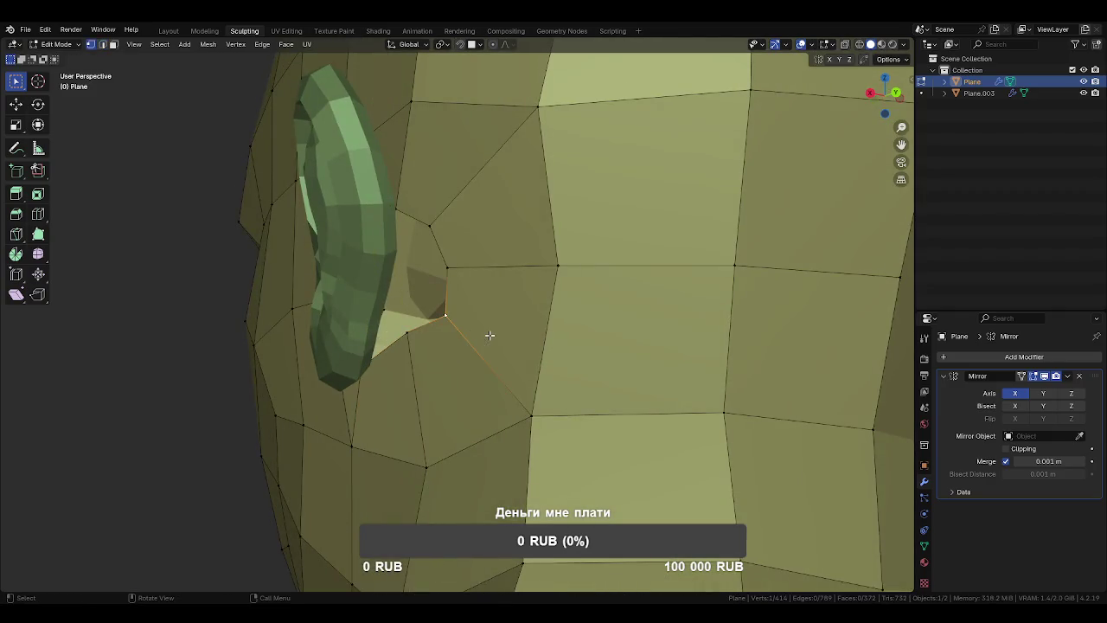
{"action": "key", "text": "shift+v"}
{"action": "left_click", "coordinate": [480, 323]}
{"action": "left_click_drag", "start_coordinate": [477, 320], "coordinate": [478, 378]}
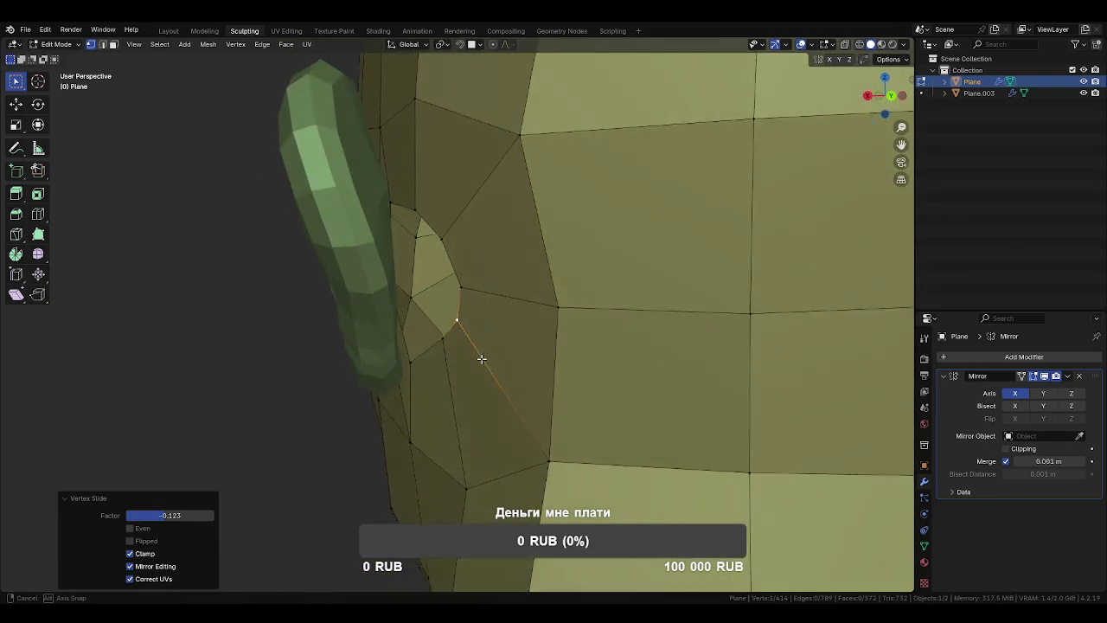
{"action": "left_click_drag", "start_coordinate": [390, 180], "coordinate": [389, 328]}
{"action": "left_click", "coordinate": [393, 310]}
{"action": "left_click", "coordinate": [355, 256]}
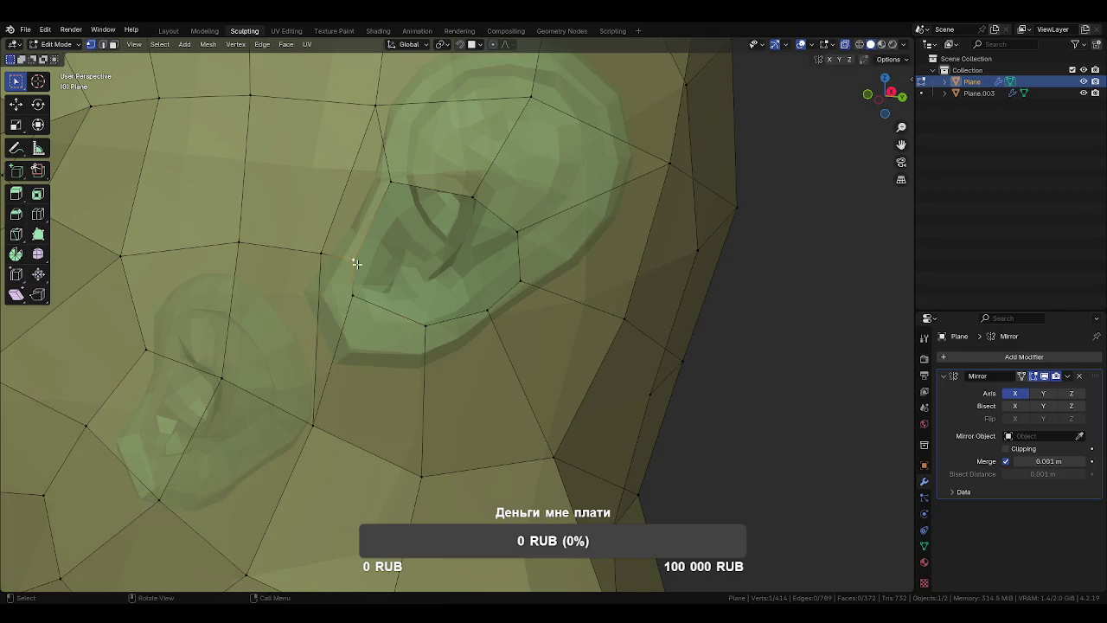
{"action": "key", "text": "shift+v"}
{"action": "left_click", "coordinate": [365, 243]}
Select an edge path above the ear and move it toward the ear.
{"action": "left_click_drag", "start_coordinate": [381, 284], "coordinate": [390, 184]}
{"action": "left_click", "coordinate": [390, 183]}
{"action": "left_click", "coordinate": [355, 296]}
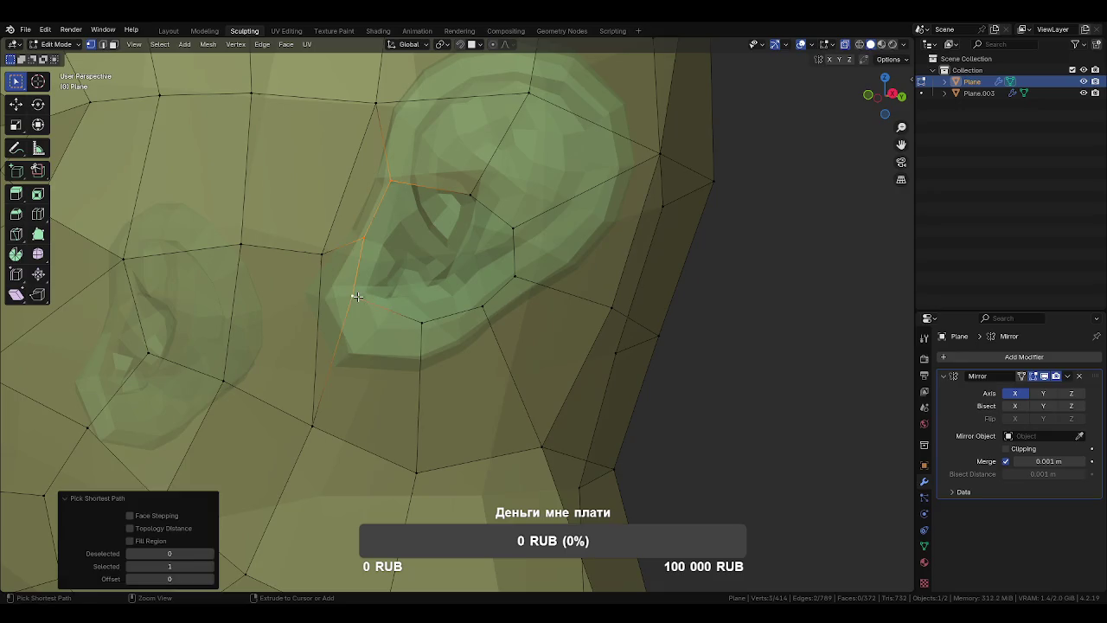
{"action": "key", "text": "ctrl+z"}
{"action": "left_click", "coordinate": [514, 276]}
{"action": "left_click_drag", "start_coordinate": [381, 315], "coordinate": [579, 332]}
{"action": "key", "text": "g"}
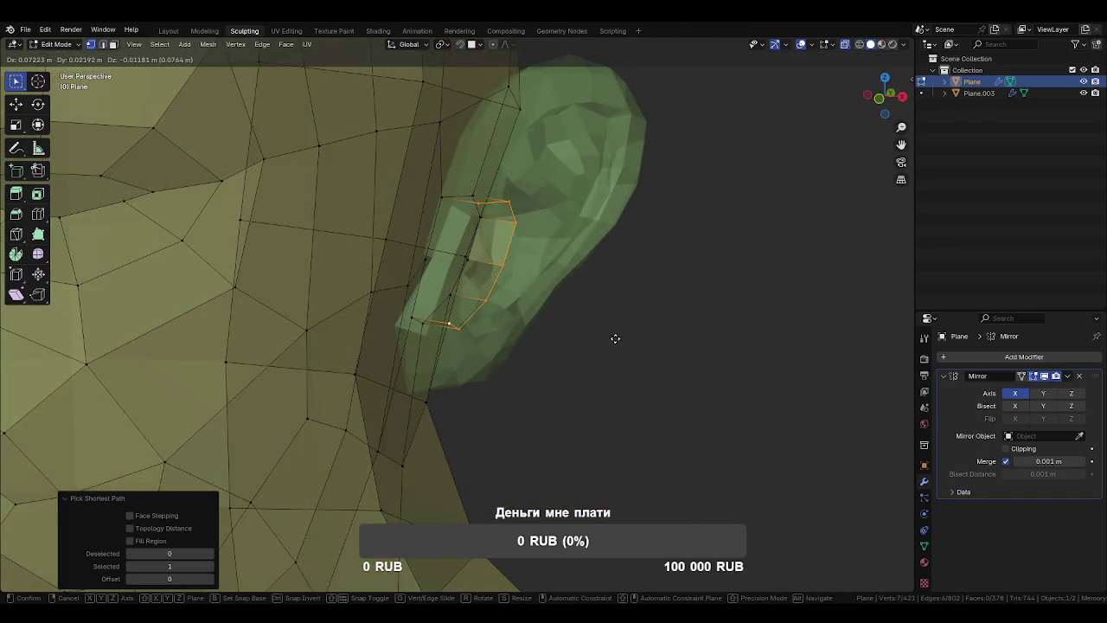
{"action": "left_click", "coordinate": [616, 340]}
Merge the doubled vertex pairs near the ear At Last, then leave Edit Mode.
{"action": "left_click_drag", "start_coordinate": [616, 339], "coordinate": [440, 286]}
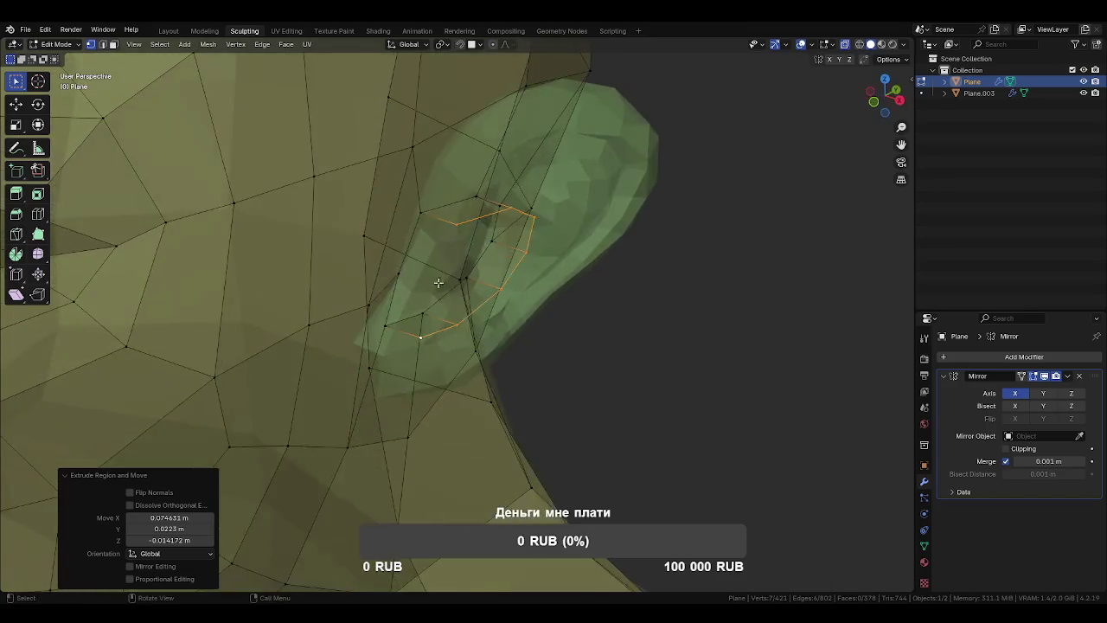
{"action": "left_click", "coordinate": [476, 246]}
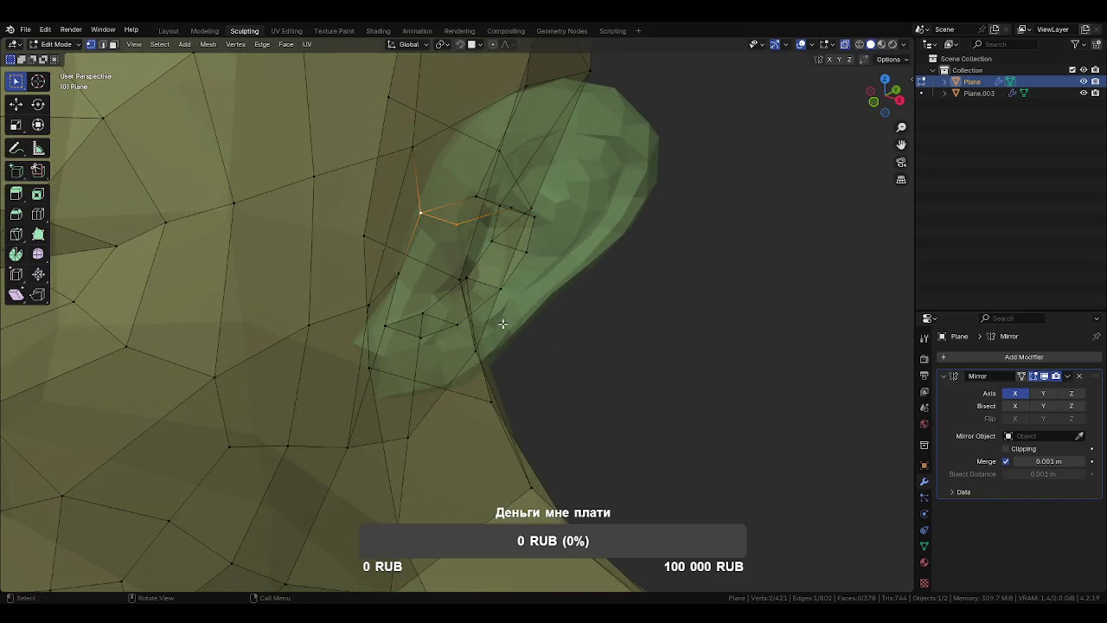
{"action": "key", "text": "n"}
{"action": "key", "text": "n"}
{"action": "key", "text": "m"}
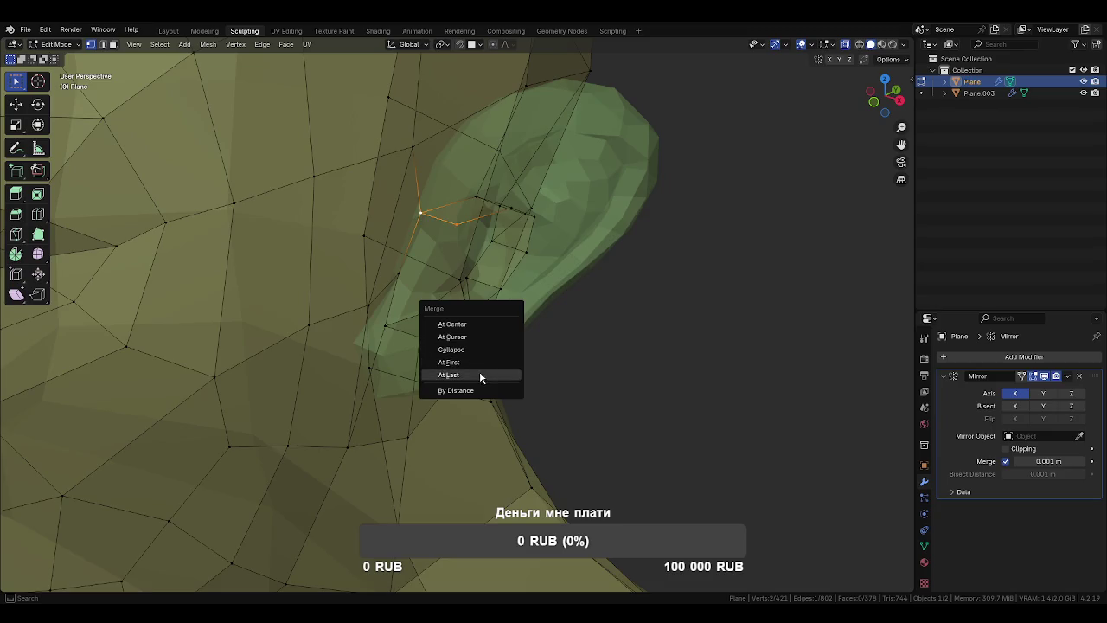
{"action": "left_click", "coordinate": [482, 375]}
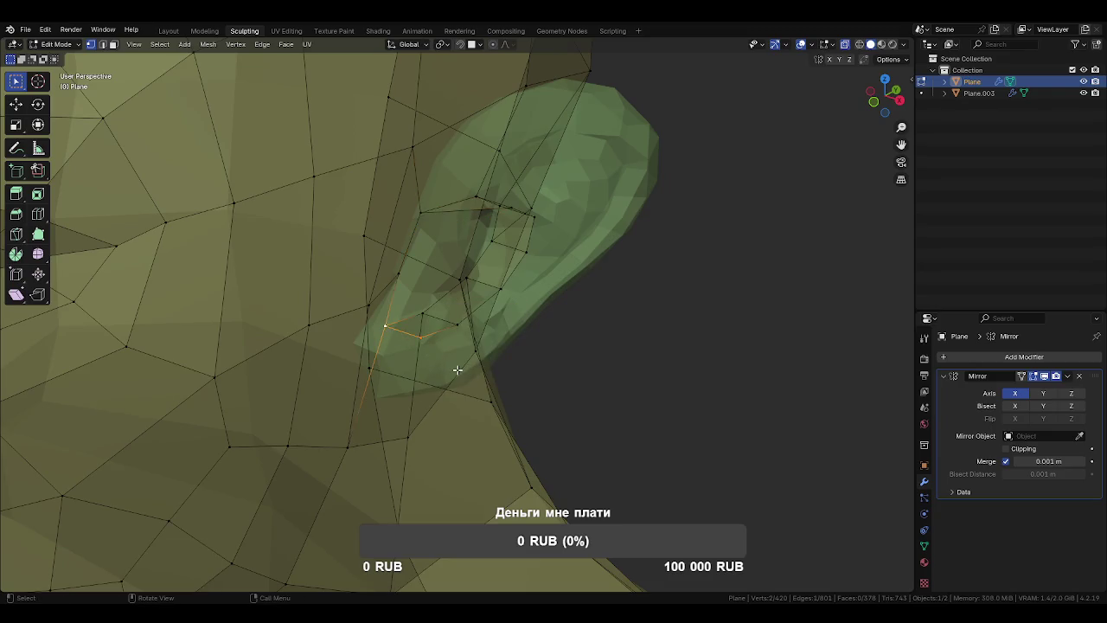
{"action": "left_click", "coordinate": [459, 374]}
{"action": "key", "text": "Tab"}
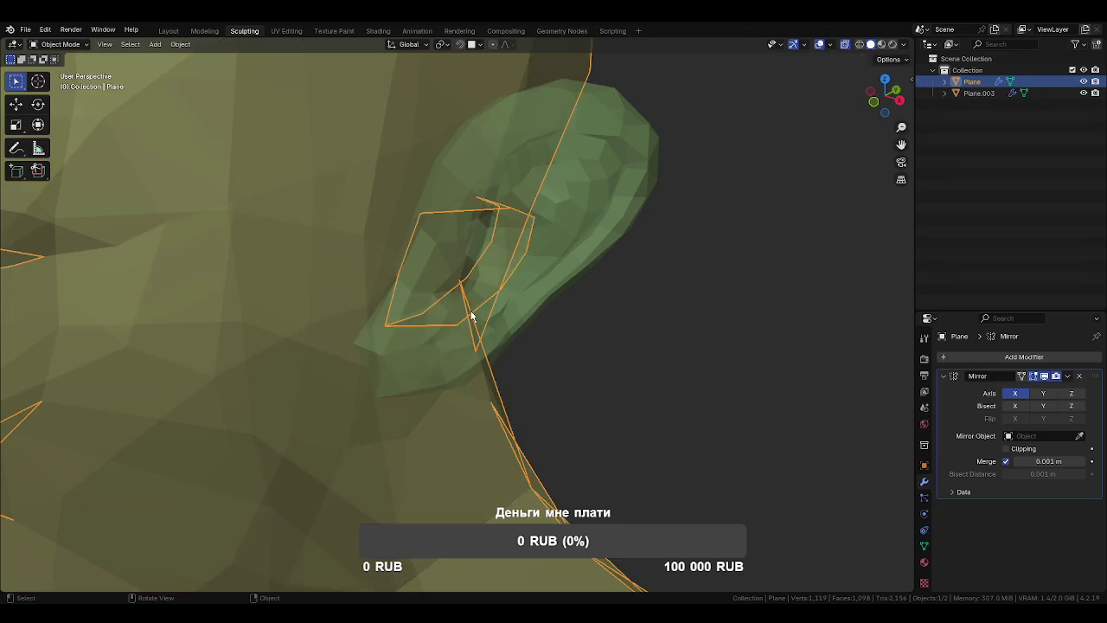
Inspect the ear object in Edit Mode, then frame a near-frontal view of the head.
{"action": "left_click", "coordinate": [470, 317]}
{"action": "left_click_drag", "start_coordinate": [469, 317], "coordinate": [475, 321]}
{"action": "key", "text": "Tab"}
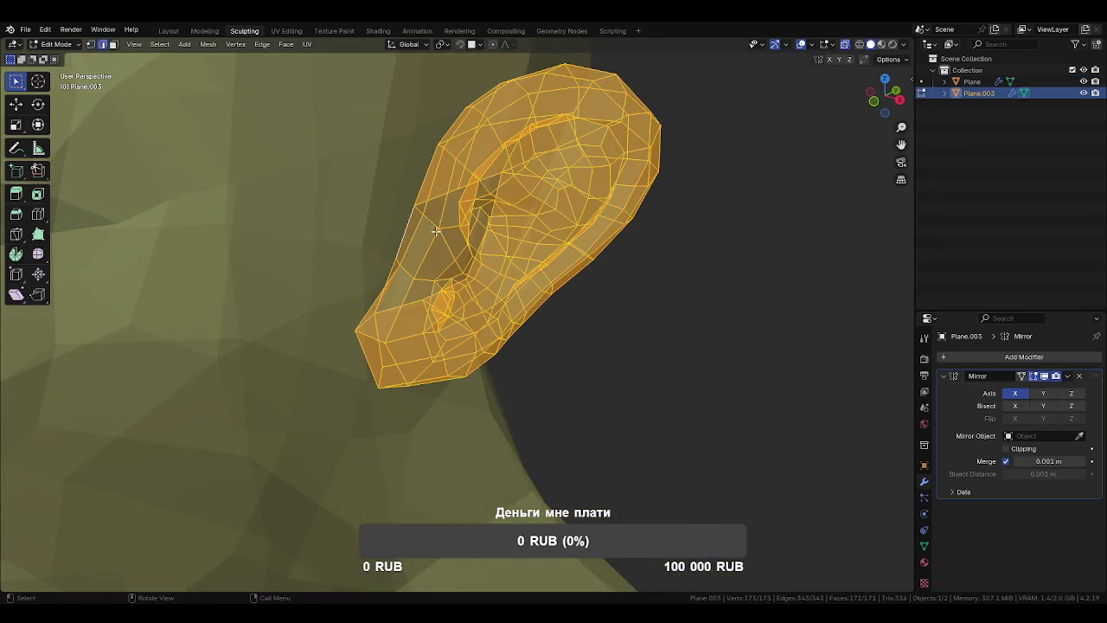
{"action": "key", "text": "Tab"}
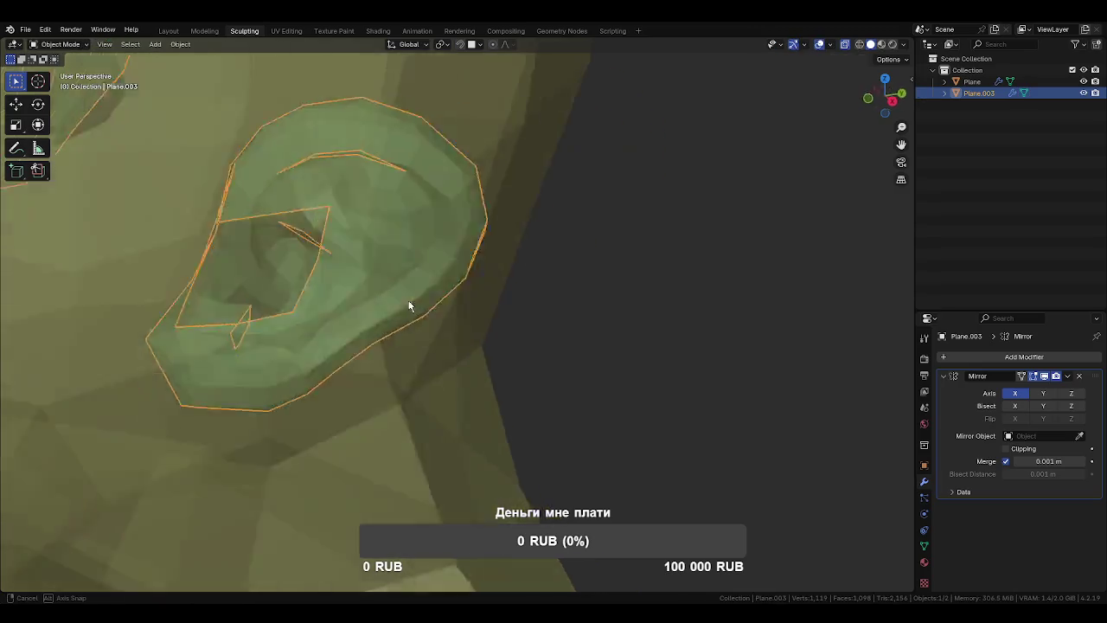
{"action": "left_click_drag", "start_coordinate": [414, 300], "coordinate": [343, 278]}
{"action": "scroll", "scroll_direction": "down", "scroll_amount": 3}
{"action": "left_click_drag", "start_coordinate": [230, 231], "coordinate": [460, 307]}
Select a head vertex next to the ear, then return to Object Mode.
{"action": "key", "text": "Tab"}
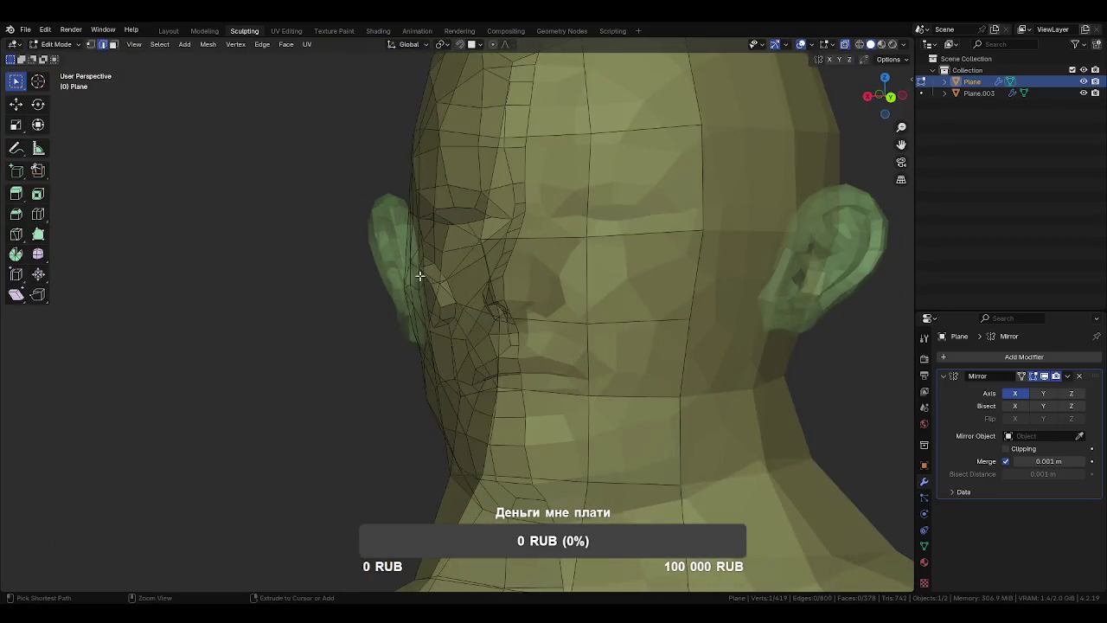
{"action": "scroll", "scroll_direction": "up", "scroll_amount": 3}
{"action": "left_click_drag", "start_coordinate": [425, 271], "coordinate": [474, 314]}
{"action": "left_click", "coordinate": [475, 313]}
{"action": "key", "text": "Tab"}
Enable Wireframe from Quick Favorites and resume editing the head around the ear.
{"action": "key", "text": "q"}
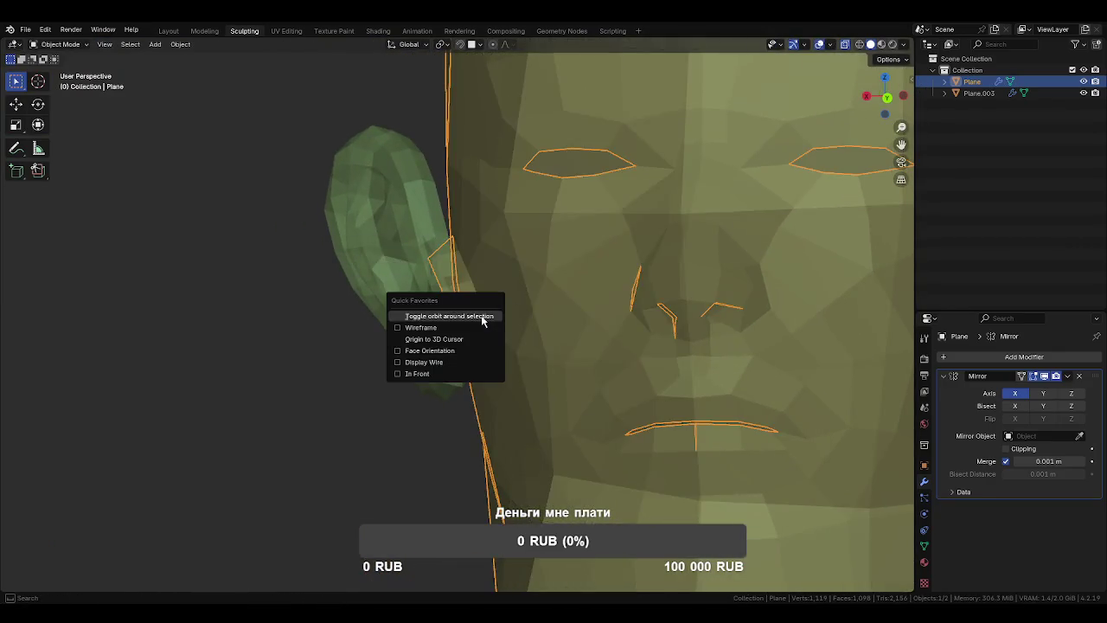
{"action": "left_click", "coordinate": [469, 327]}
{"action": "scroll", "scroll_direction": "up", "scroll_amount": 3}
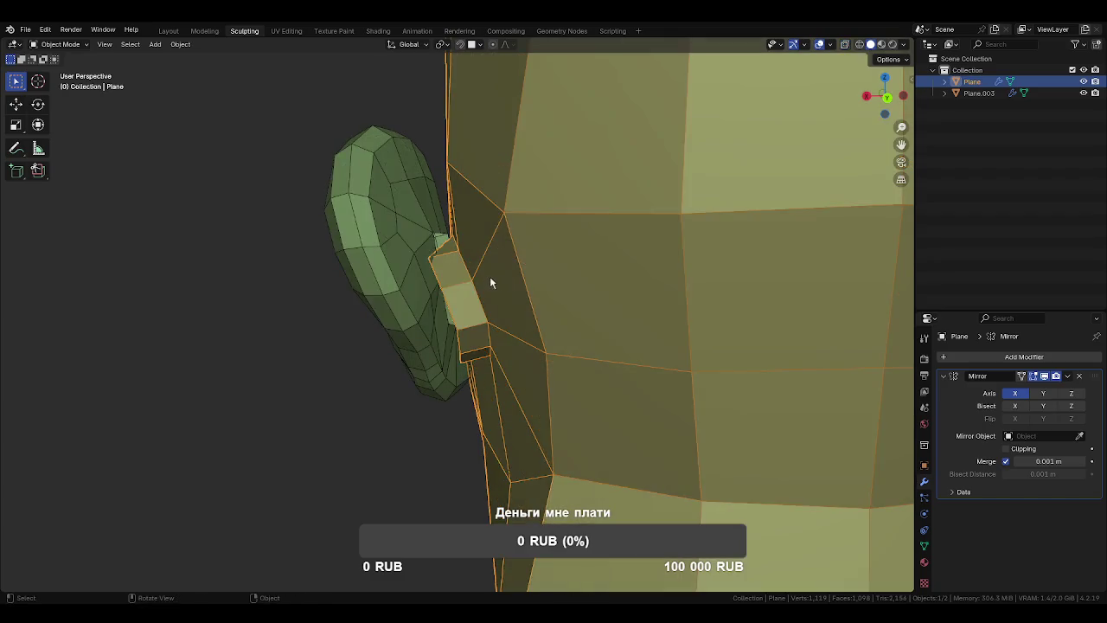
{"action": "key", "text": "Tab"}
{"action": "left_click_drag", "start_coordinate": [507, 286], "coordinate": [421, 321]}
{"action": "left_click_drag", "start_coordinate": [412, 259], "coordinate": [406, 264]}
{"action": "left_click_drag", "start_coordinate": [403, 217], "coordinate": [417, 183]}
Set the snap target to Vertex and snap the first head vertices onto the ear border.
{"action": "left_click", "coordinate": [477, 48]}
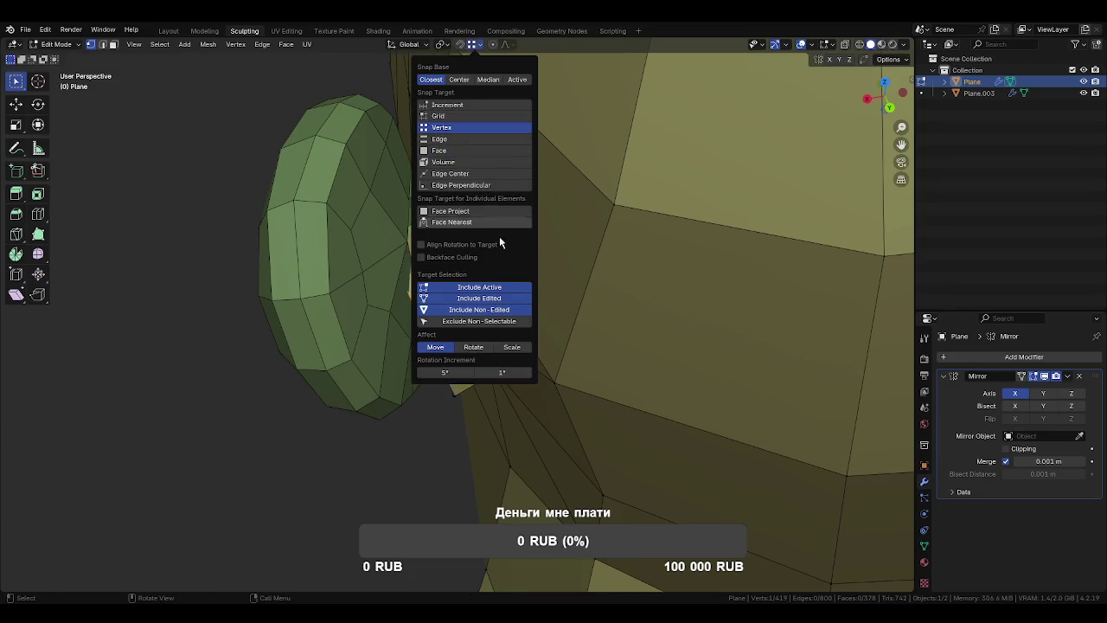
{"action": "left_click_drag", "start_coordinate": [334, 230], "coordinate": [441, 380]}
{"action": "left_click", "coordinate": [414, 200]}
{"action": "left_click", "coordinate": [424, 180]}
{"action": "left_click", "coordinate": [377, 265]}
{"action": "left_click", "coordinate": [350, 348]}
Snap further head vertices around the ear onto the ear's edge vertices.
{"action": "left_click_drag", "start_coordinate": [539, 436], "coordinate": [535, 360]}
{"action": "left_click", "coordinate": [518, 352]}
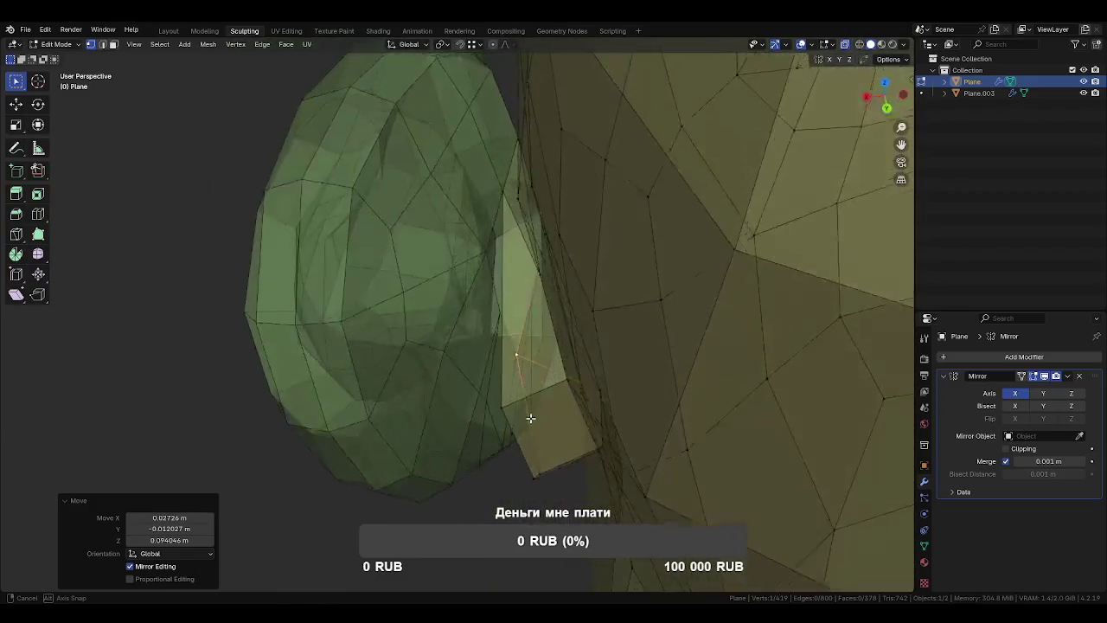
{"action": "left_click_drag", "start_coordinate": [499, 188], "coordinate": [514, 269]}
{"action": "left_click", "coordinate": [477, 262]}
{"action": "left_click_drag", "start_coordinate": [472, 383], "coordinate": [494, 378]}
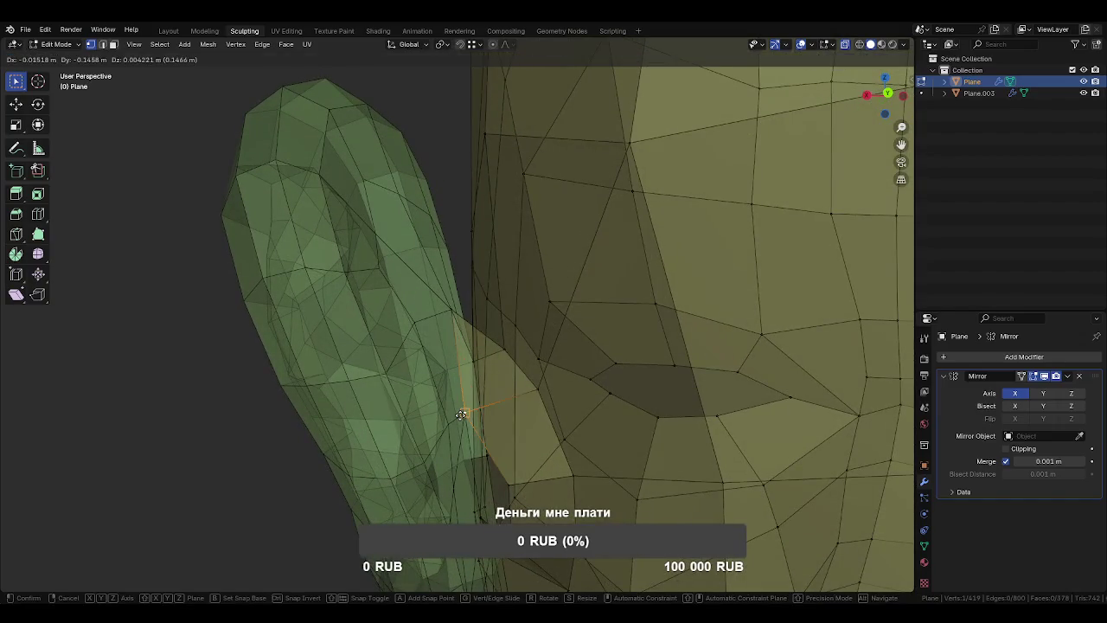
{"action": "left_click", "coordinate": [461, 415]}
{"action": "left_click_drag", "start_coordinate": [457, 415], "coordinate": [643, 417]}
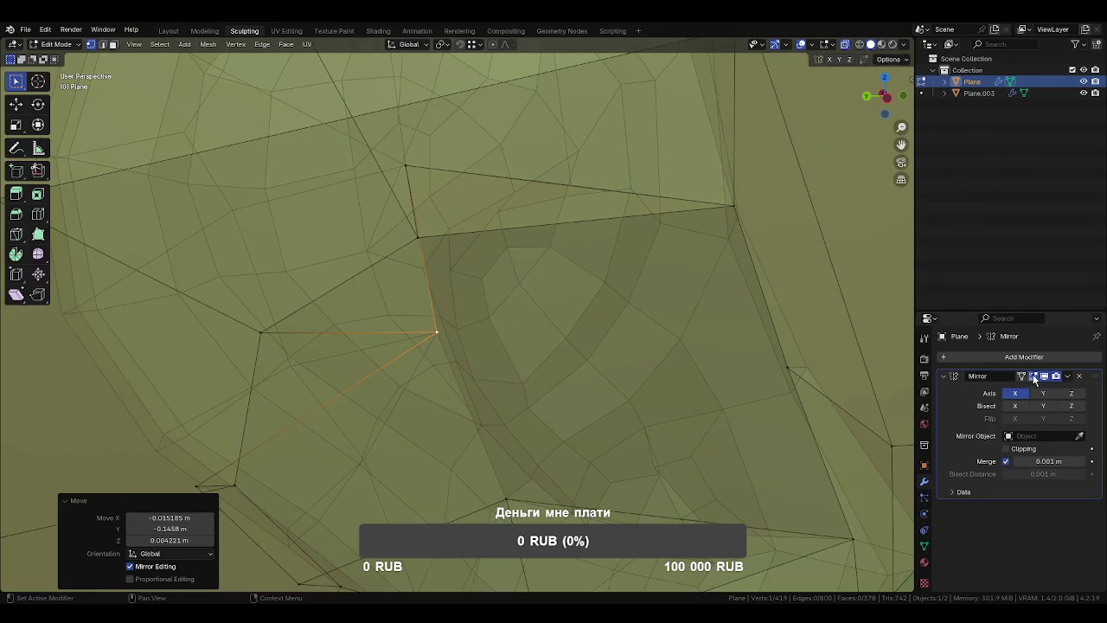
Show mirrored geometry while editing and make the ear object active.
{"action": "left_click", "coordinate": [1046, 377]}
{"action": "left_click_drag", "start_coordinate": [496, 391], "coordinate": [542, 345]}
{"action": "left_click", "coordinate": [362, 331]}
{"action": "left_click", "coordinate": [572, 328]}
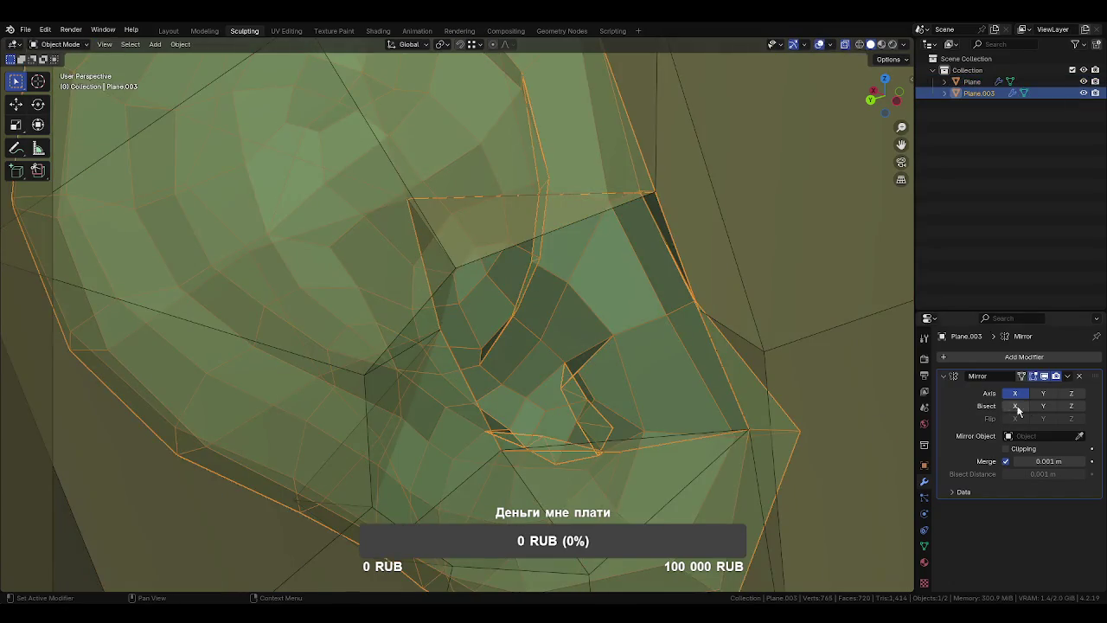
{"action": "left_click_drag", "start_coordinate": [701, 406], "coordinate": [468, 305]}
In Edit Mode, reveal hidden geometry and move a selected edge at the ear hole.
{"action": "key", "text": "Tab"}
{"action": "key", "text": "shift+h"}
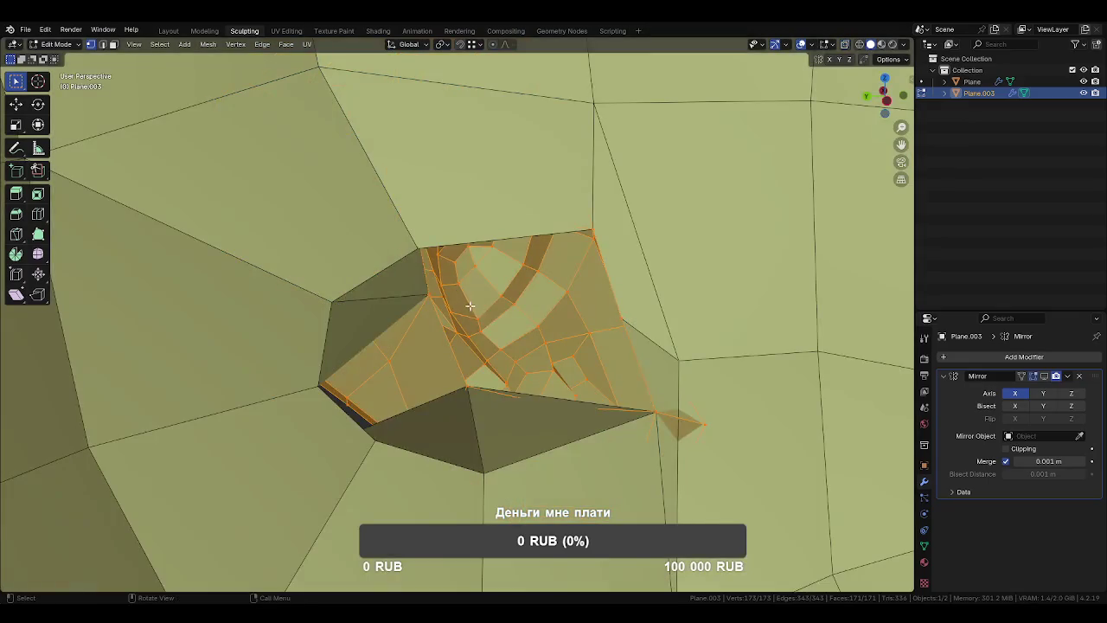
{"action": "left_click", "coordinate": [386, 306]}
{"action": "left_click_drag", "start_coordinate": [313, 364], "coordinate": [249, 388]}
{"action": "left_click_drag", "start_coordinate": [348, 378], "coordinate": [424, 380]}
{"action": "left_click", "coordinate": [348, 383]}
{"action": "key", "text": "g"}
{"action": "left_click", "coordinate": [517, 338]}
Move vertices on the ear hole's edge to close the gap.
{"action": "left_click_drag", "start_coordinate": [516, 339], "coordinate": [578, 377]}
{"action": "scroll", "scroll_direction": "up", "scroll_amount": 3}
{"action": "left_click", "coordinate": [449, 265]}
{"action": "left_click_drag", "start_coordinate": [449, 266], "coordinate": [465, 283]}
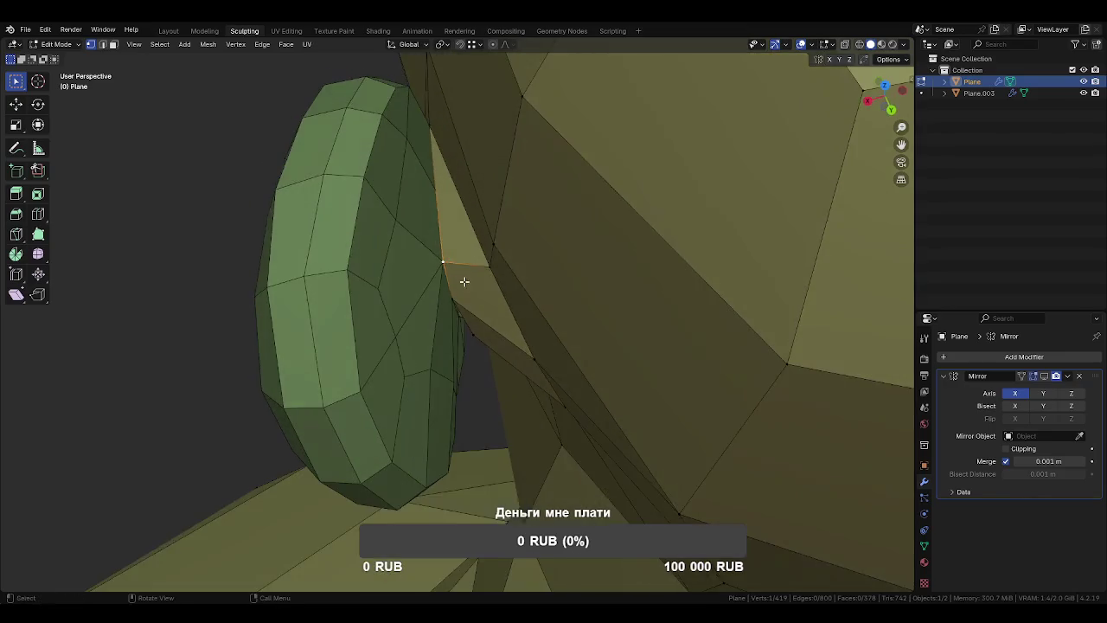
{"action": "left_click", "coordinate": [436, 195]}
{"action": "left_click_drag", "start_coordinate": [453, 329], "coordinate": [432, 276]}
{"action": "left_click", "coordinate": [445, 304]}
{"action": "left_click", "coordinate": [425, 222]}
{"action": "left_click_drag", "start_coordinate": [440, 324], "coordinate": [452, 346]}
{"action": "key", "text": "g"}
{"action": "left_click", "coordinate": [441, 317]}
Reposition the next vertices around the lower part of the hole.
{"action": "left_click_drag", "start_coordinate": [445, 403], "coordinate": [444, 371]}
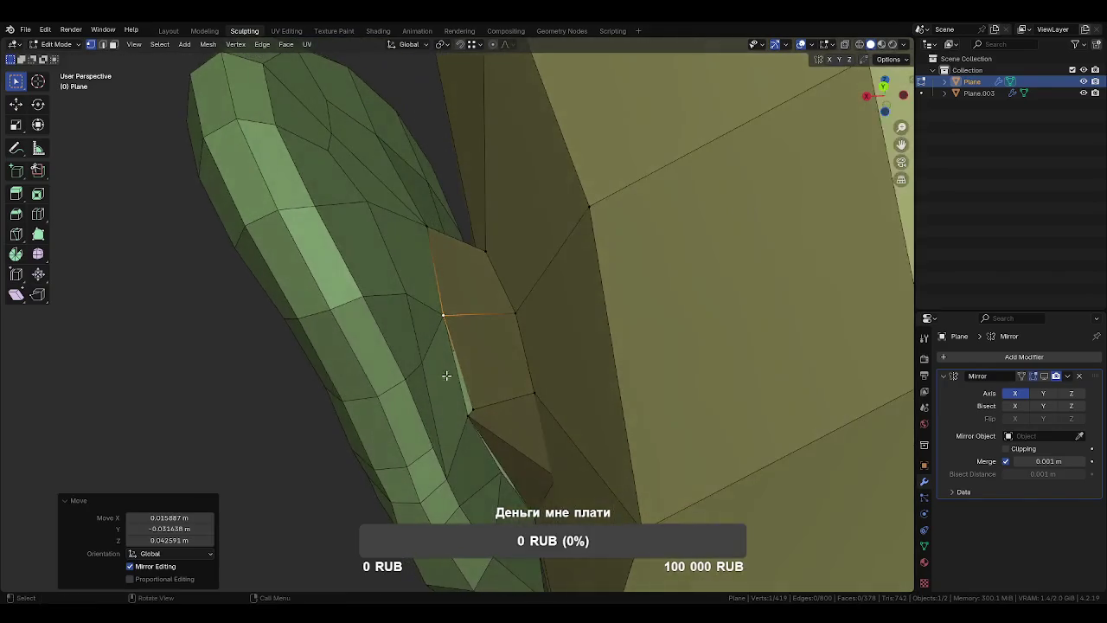
{"action": "left_click", "coordinate": [474, 411]}
{"action": "left_click_drag", "start_coordinate": [483, 427], "coordinate": [556, 458]}
{"action": "key", "text": "g"}
{"action": "left_click", "coordinate": [551, 468]}
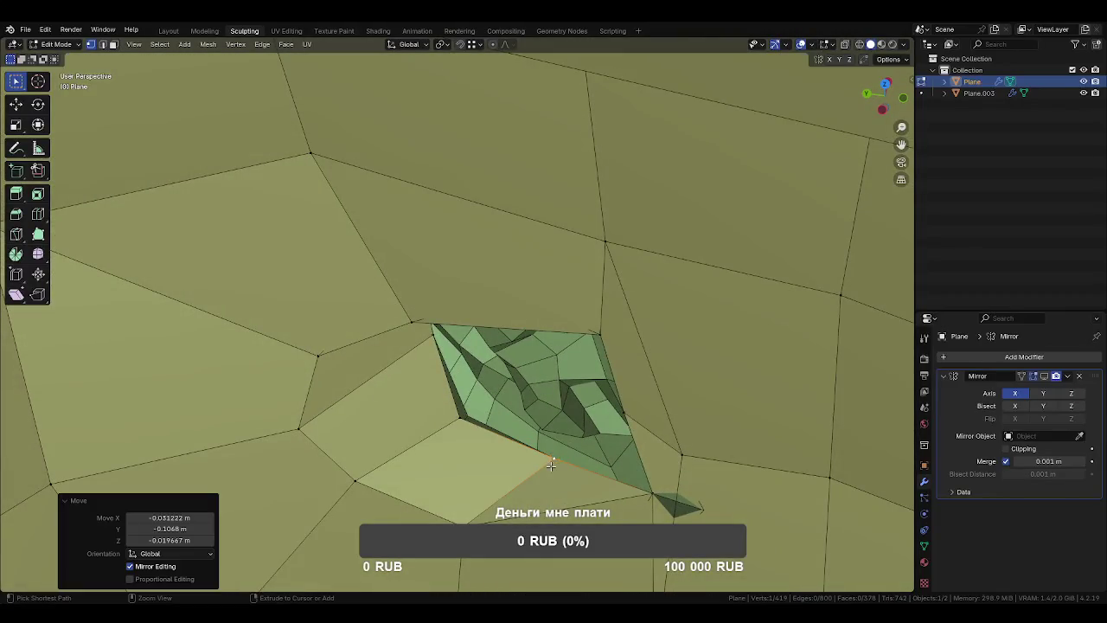
{"action": "left_click", "coordinate": [462, 422]}
{"action": "left_click_drag", "start_coordinate": [463, 421], "coordinate": [525, 352]}
{"action": "left_click", "coordinate": [477, 423]}
Move a final vertex by the ear and return to Object Mode.
{"action": "left_click", "coordinate": [414, 275]}
{"action": "left_click_drag", "start_coordinate": [414, 275], "coordinate": [452, 309]}
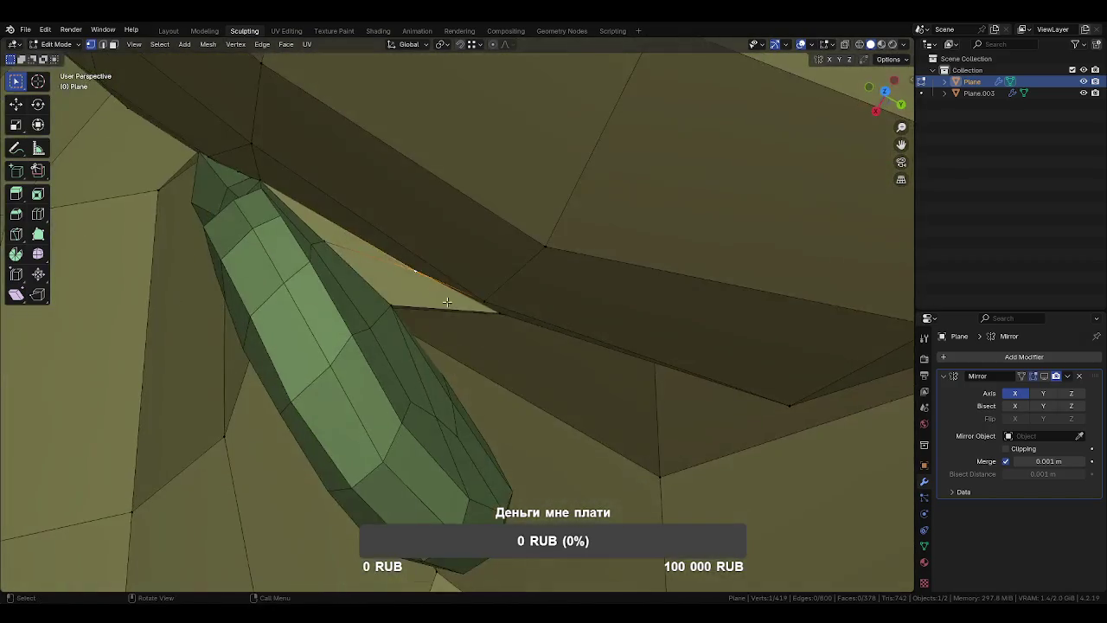
{"action": "key", "text": "g"}
{"action": "left_click", "coordinate": [414, 272]}
{"action": "left_click_drag", "start_coordinate": [415, 272], "coordinate": [475, 307]}
{"action": "key", "text": "Tab"}
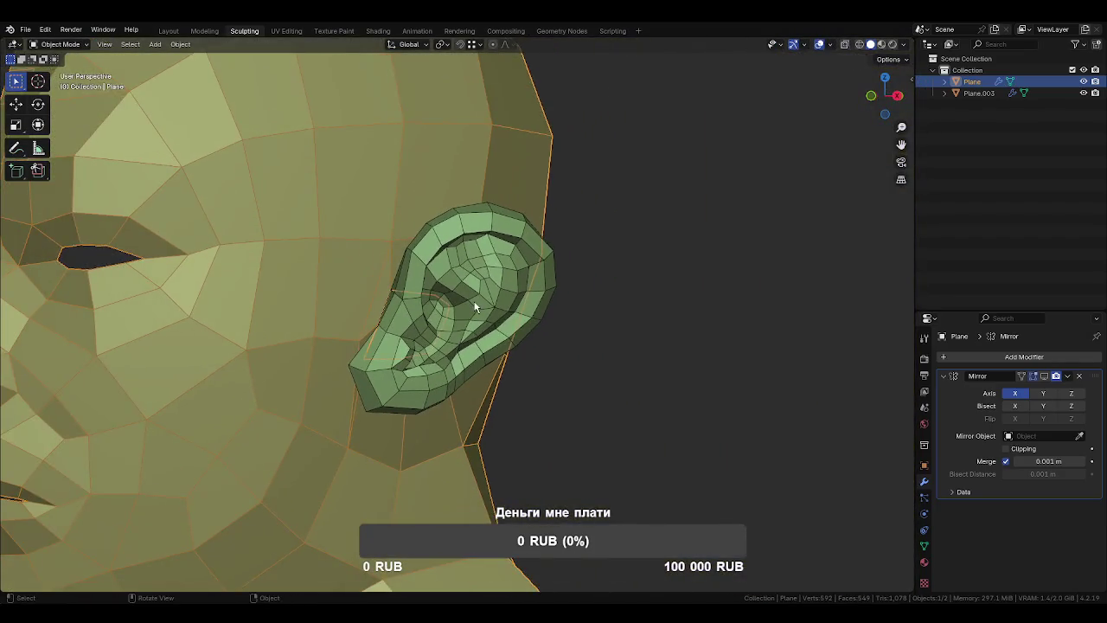
Join the ear into the head mesh and show the mirrored half of the head.
{"action": "left_click", "coordinate": [448, 223]}
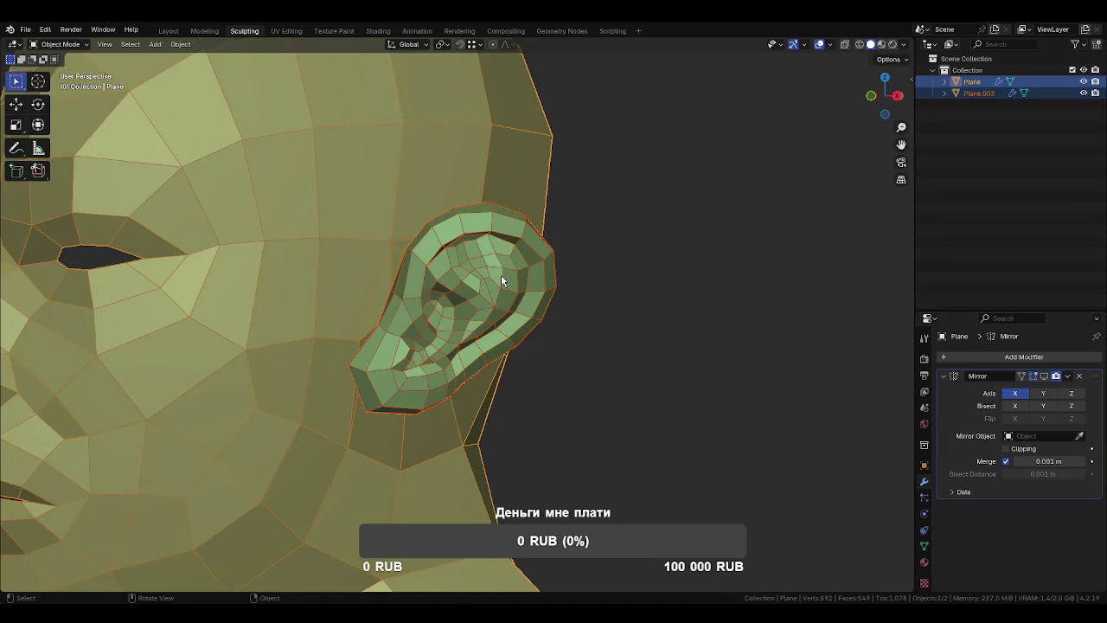
{"action": "key", "text": "ctrl+j"}
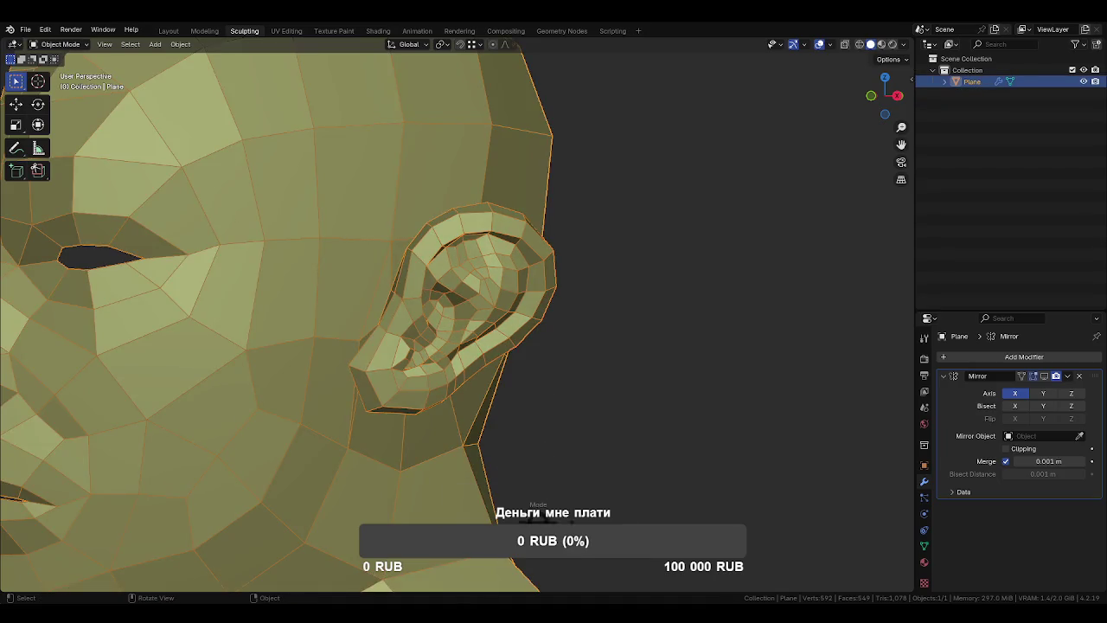
{"action": "key", "text": "ctrl+Tab"}
{"action": "left_click_drag", "start_coordinate": [484, 346], "coordinate": [493, 374]}
{"action": "left_click", "coordinate": [1044, 377]}
{"action": "left_click_drag", "start_coordinate": [790, 444], "coordinate": [501, 299]}
{"action": "key", "text": "ctrl+Tab"}
Smooth the head with a level 1 Subdivision modifier and zoom in on the ear.
{"action": "left_click", "coordinate": [558, 368]}
{"action": "left_click", "coordinate": [501, 300]}
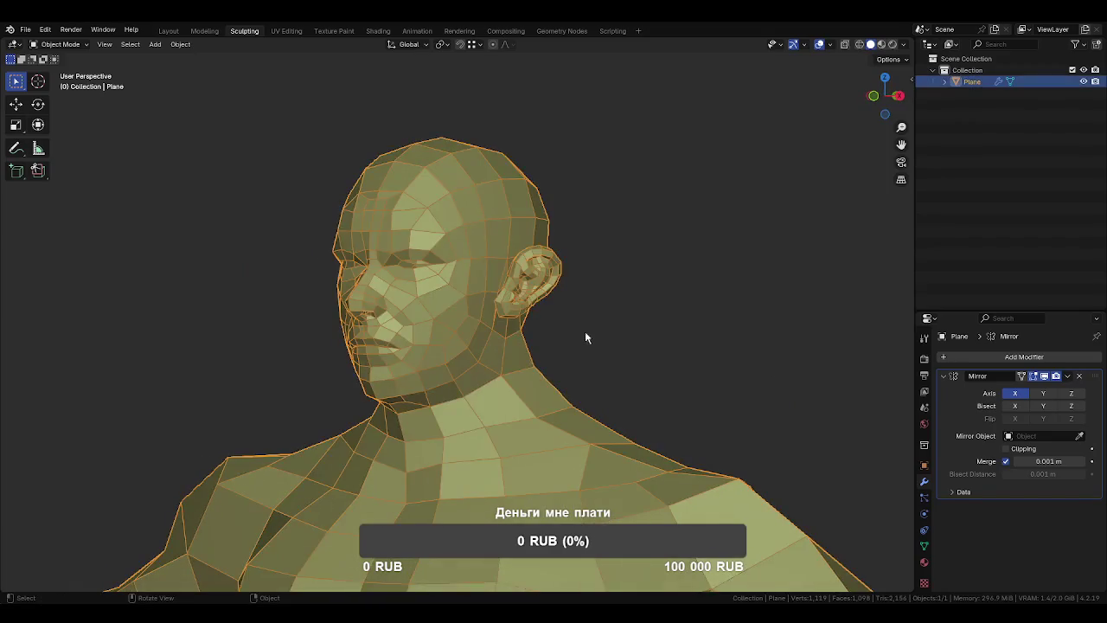
{"action": "key", "text": "ctrl+1"}
{"action": "left_click", "coordinate": [591, 340]}
{"action": "scroll", "scroll_direction": "up", "scroll_amount": 3}
{"action": "left_click_drag", "start_coordinate": [641, 400], "coordinate": [477, 371]}
{"action": "scroll", "scroll_direction": "up", "scroll_amount": 3}
{"action": "scroll", "scroll_direction": "down", "scroll_amount": 3}
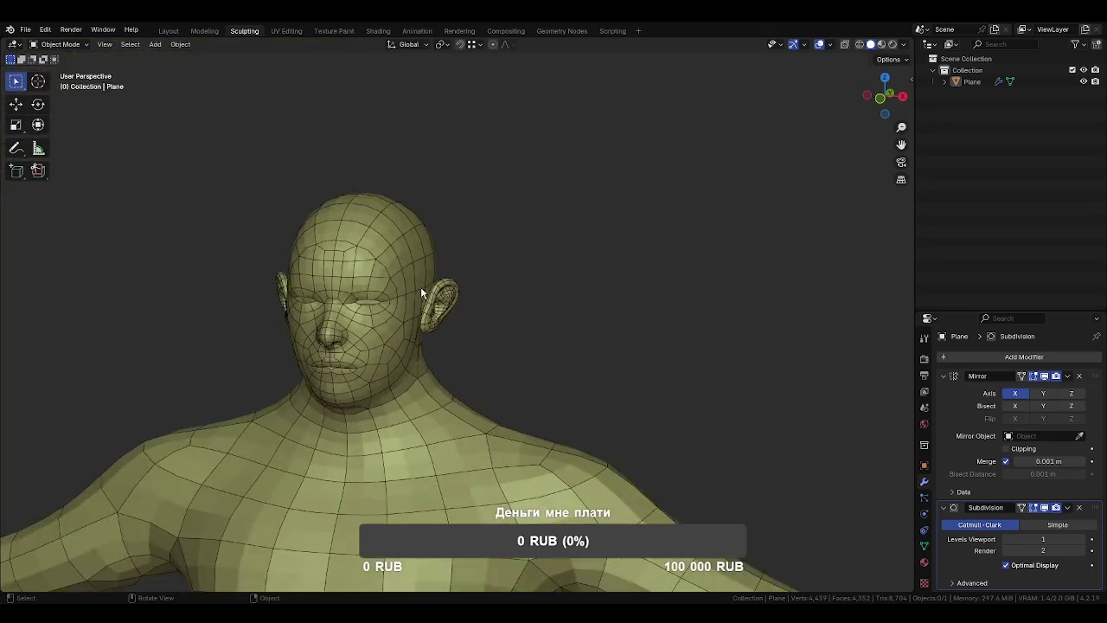
Merge all of the head's overlapping vertices by distance.
{"action": "left_click", "coordinate": [422, 287]}
{"action": "key", "text": "a"}
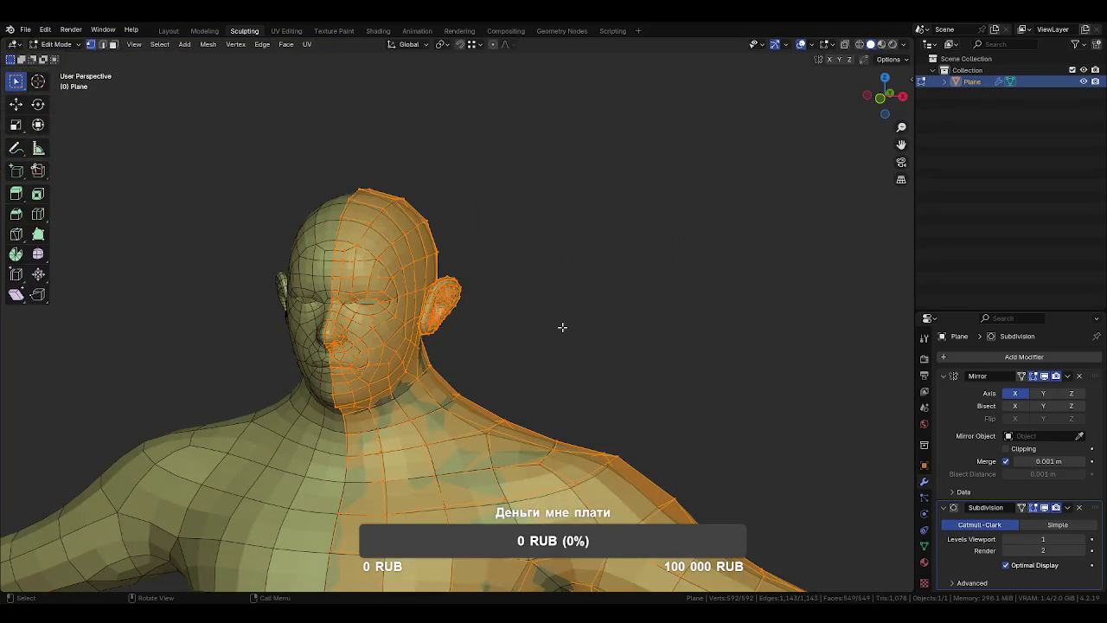
{"action": "left_click", "coordinate": [533, 392]}
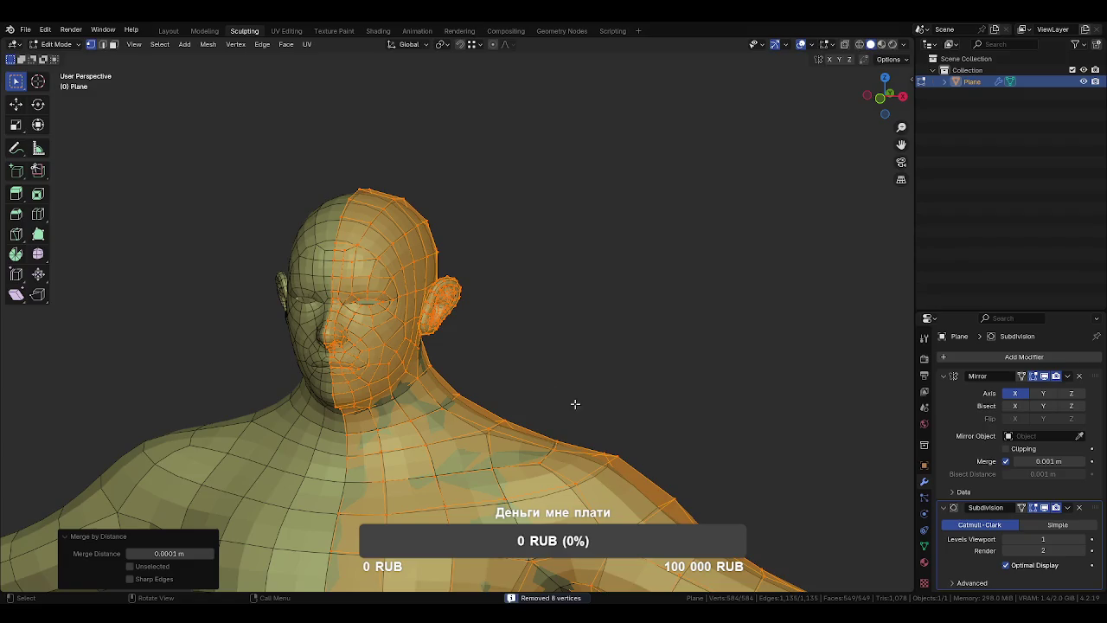
{"action": "left_click", "coordinate": [396, 397]}
{"action": "scroll", "scroll_direction": "up", "scroll_amount": 3}
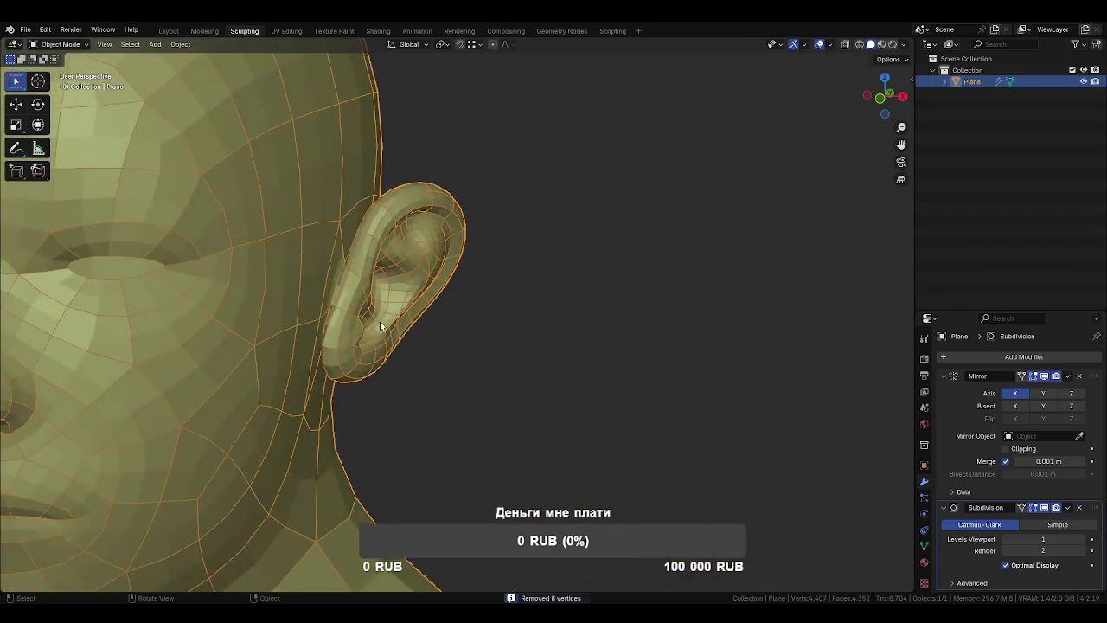
{"action": "left_click_drag", "start_coordinate": [352, 308], "coordinate": [482, 373]}
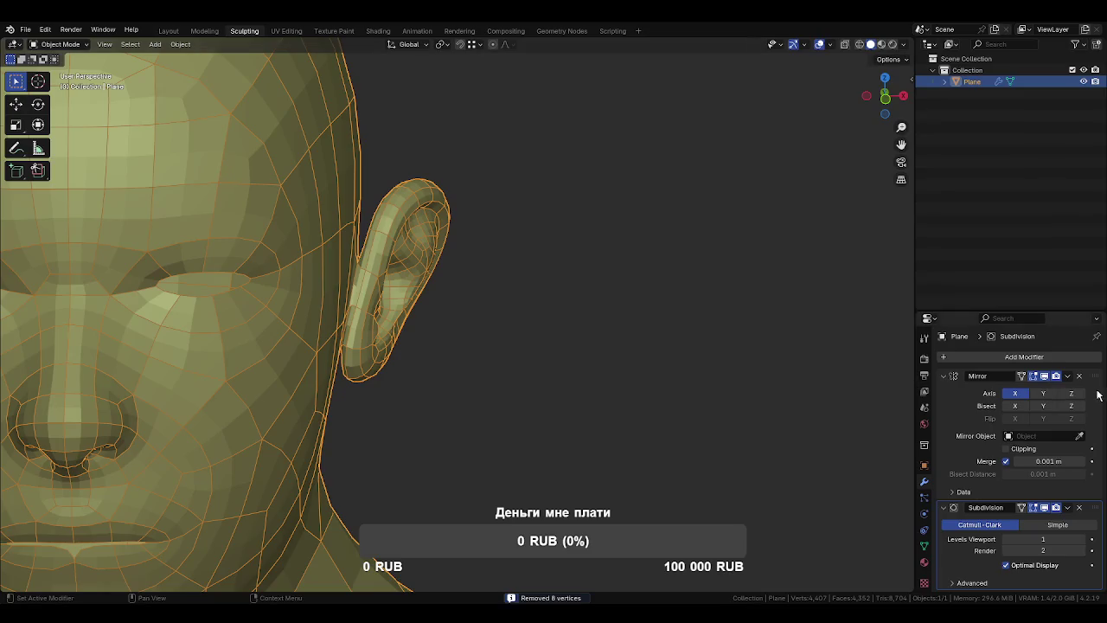
{"action": "left_click_drag", "start_coordinate": [411, 289], "coordinate": [414, 353]}
Dissolve the extra edges around the ear and hide the Subdivision modifier in the viewport.
{"action": "key", "text": "Tab"}
{"action": "key", "text": "alt+a"}
{"action": "key", "text": "x"}
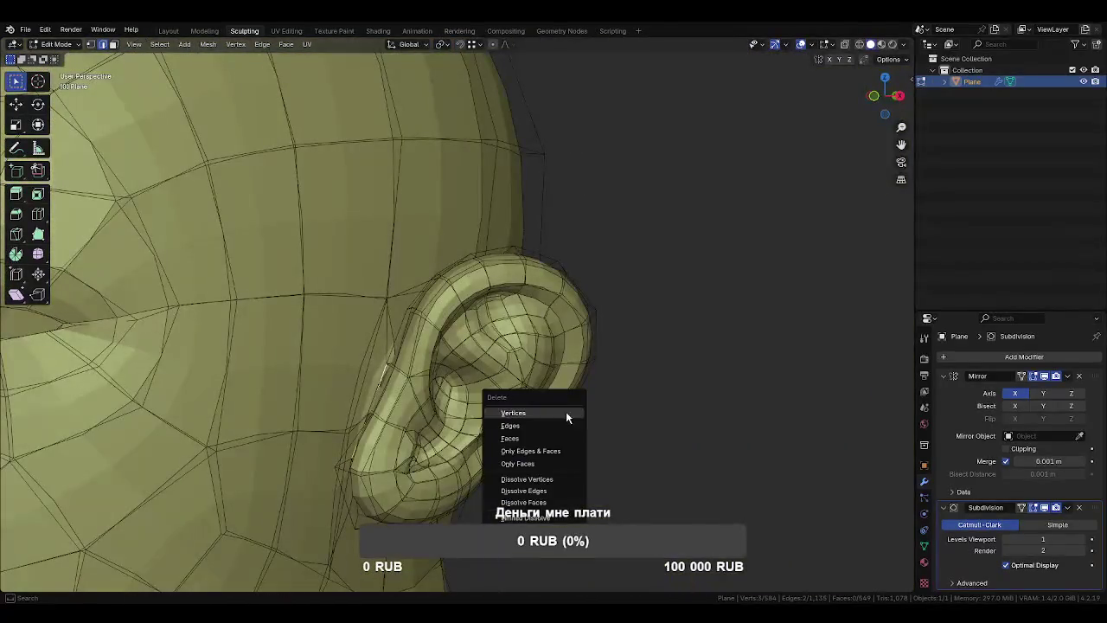
{"action": "left_click", "coordinate": [544, 495]}
{"action": "left_click_drag", "start_coordinate": [543, 495], "coordinate": [733, 419]}
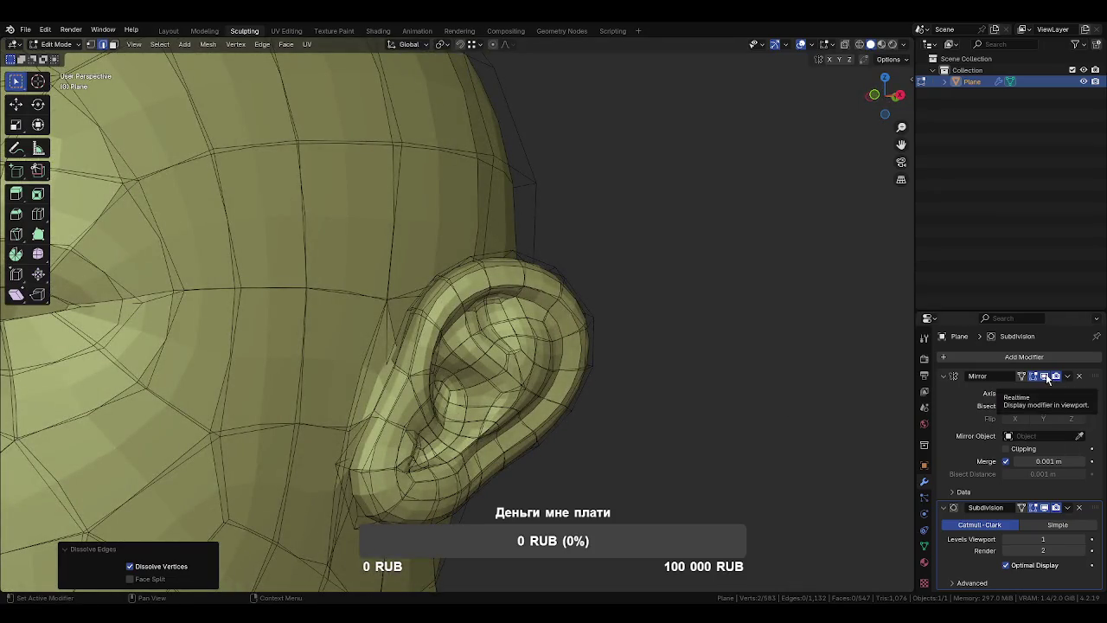
{"action": "left_click", "coordinate": [1045, 509]}
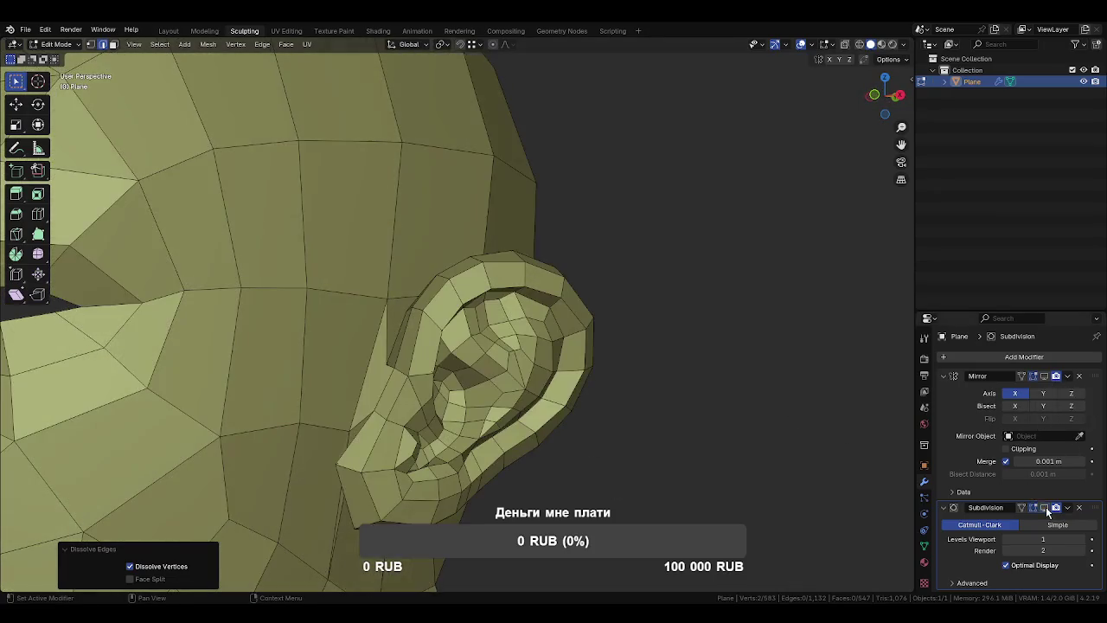
{"action": "left_click_drag", "start_coordinate": [444, 458], "coordinate": [403, 393]}
Grab-move several vertices in front of the ear into new positions.
{"action": "key", "text": "g"}
{"action": "left_click", "coordinate": [429, 401]}
{"action": "left_click", "coordinate": [410, 379]}
{"action": "key", "text": "g"}
{"action": "left_click", "coordinate": [403, 392]}
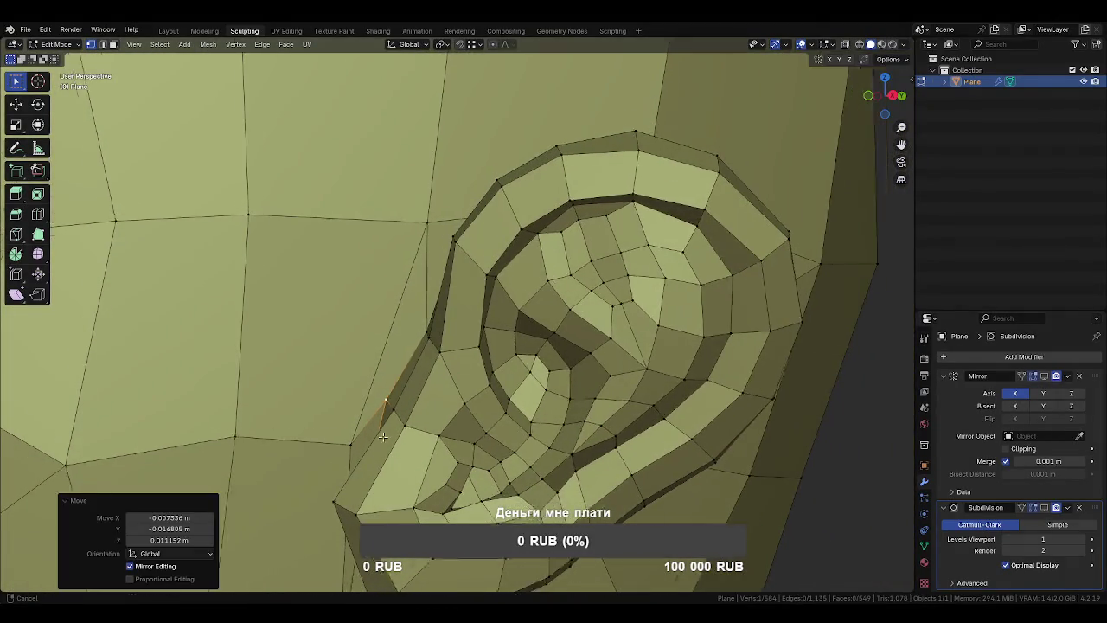
{"action": "scroll", "scroll_direction": "down", "scroll_amount": 3}
{"action": "left_click", "coordinate": [400, 363]}
{"action": "key", "text": "g"}
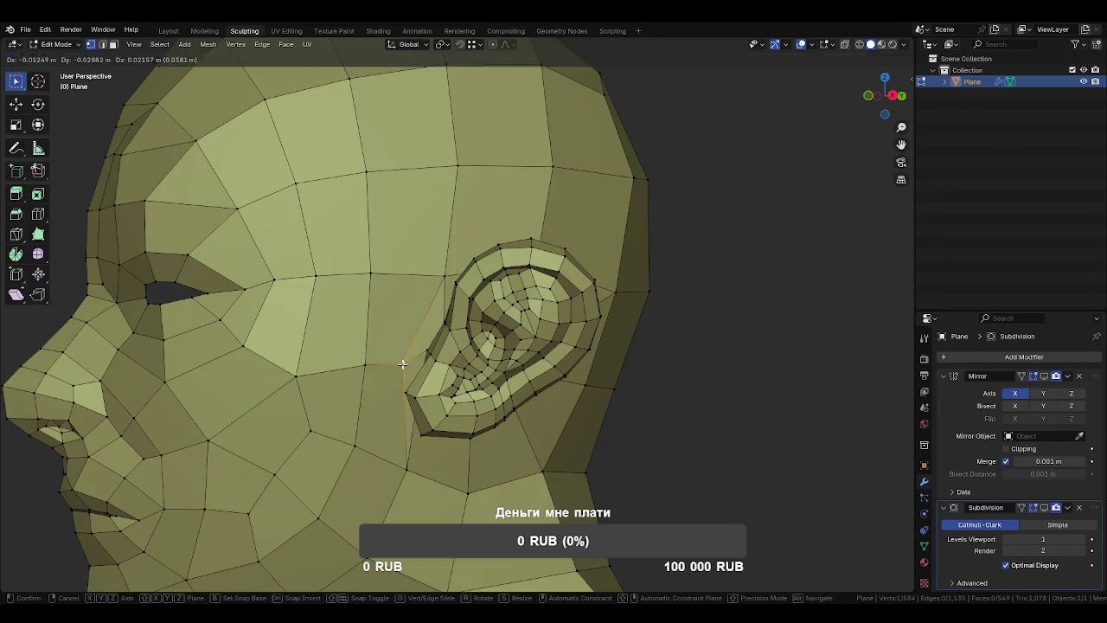
{"action": "left_click", "coordinate": [402, 365]}
{"action": "left_click_drag", "start_coordinate": [403, 364], "coordinate": [388, 381]}
{"action": "scroll", "scroll_direction": "up", "scroll_amount": 3}
{"action": "scroll", "scroll_direction": "up", "scroll_amount": 3}
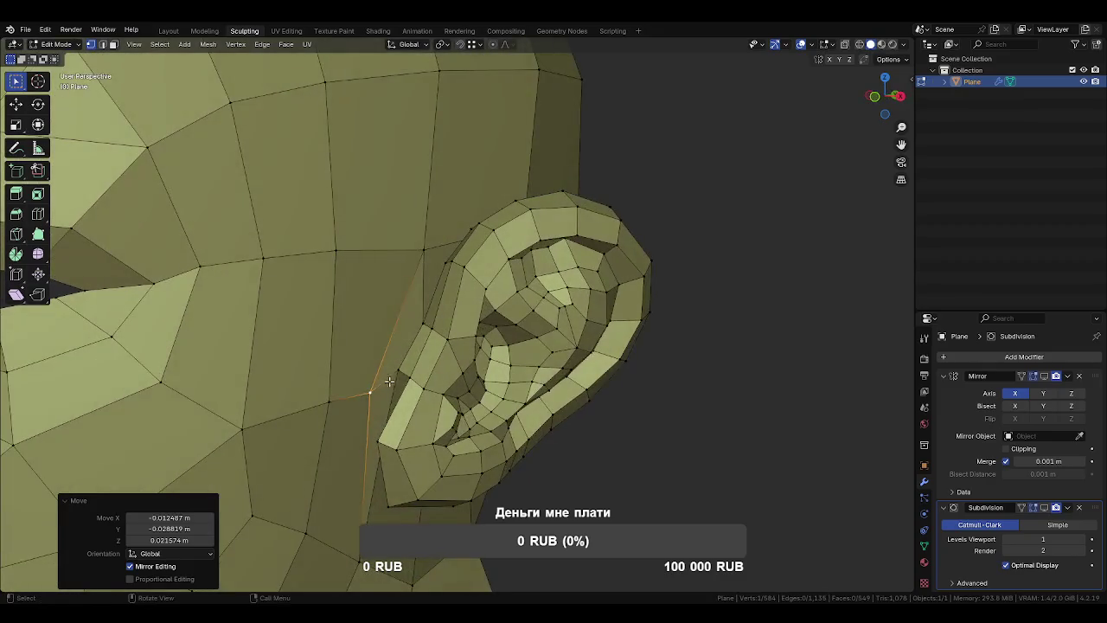
Merge two vertices in front of the ear at the last-selected one.
{"action": "right_click", "coordinate": [392, 378]}
{"action": "left_click", "coordinate": [398, 370]}
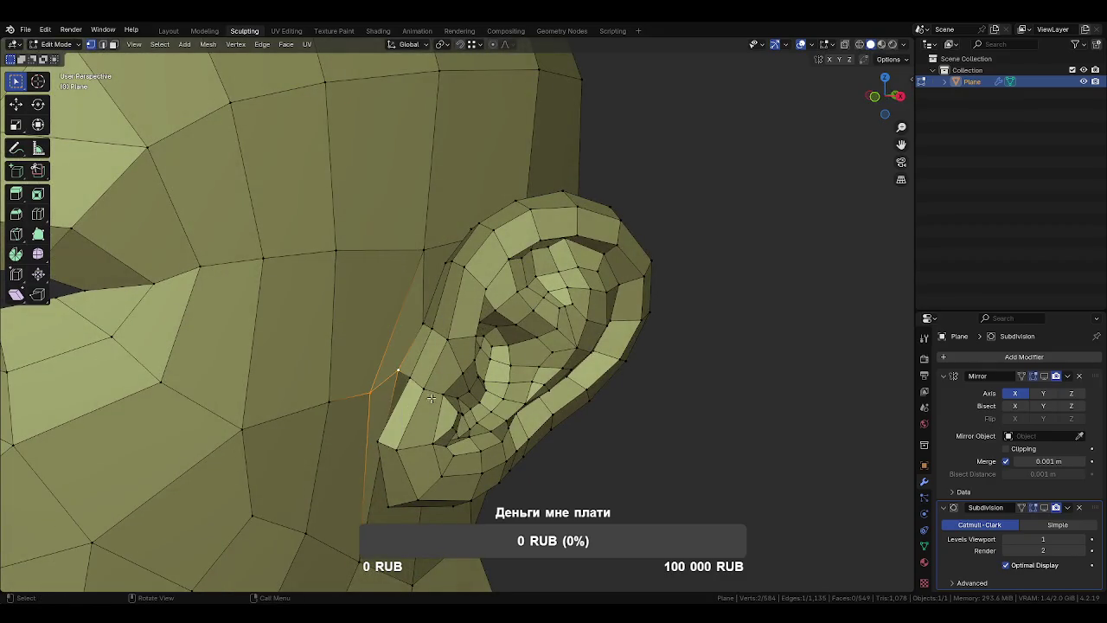
{"action": "key", "text": "m"}
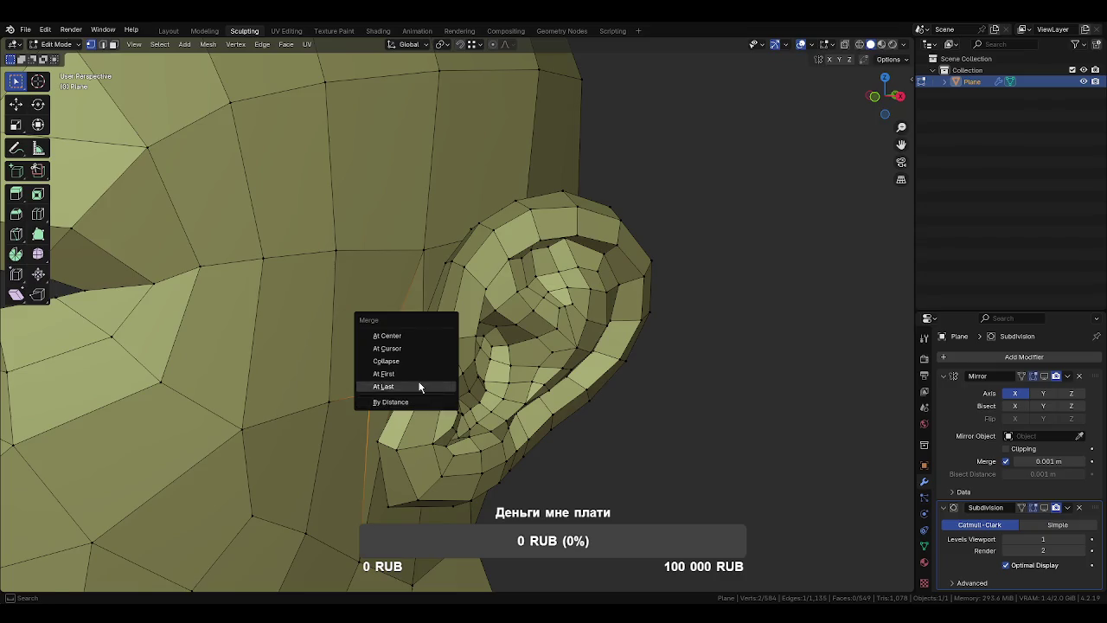
{"action": "left_click", "coordinate": [420, 387]}
{"action": "left_click_drag", "start_coordinate": [419, 386], "coordinate": [415, 318]}
Select an edge path and vertex-slide the ear-front vertices into place, nudging one more.
{"action": "right_click", "coordinate": [461, 362]}
{"action": "left_click", "coordinate": [461, 361]}
{"action": "left_click_drag", "start_coordinate": [461, 361], "coordinate": [633, 419]}
{"action": "key", "text": "shift+v"}
{"action": "left_click", "coordinate": [543, 227]}
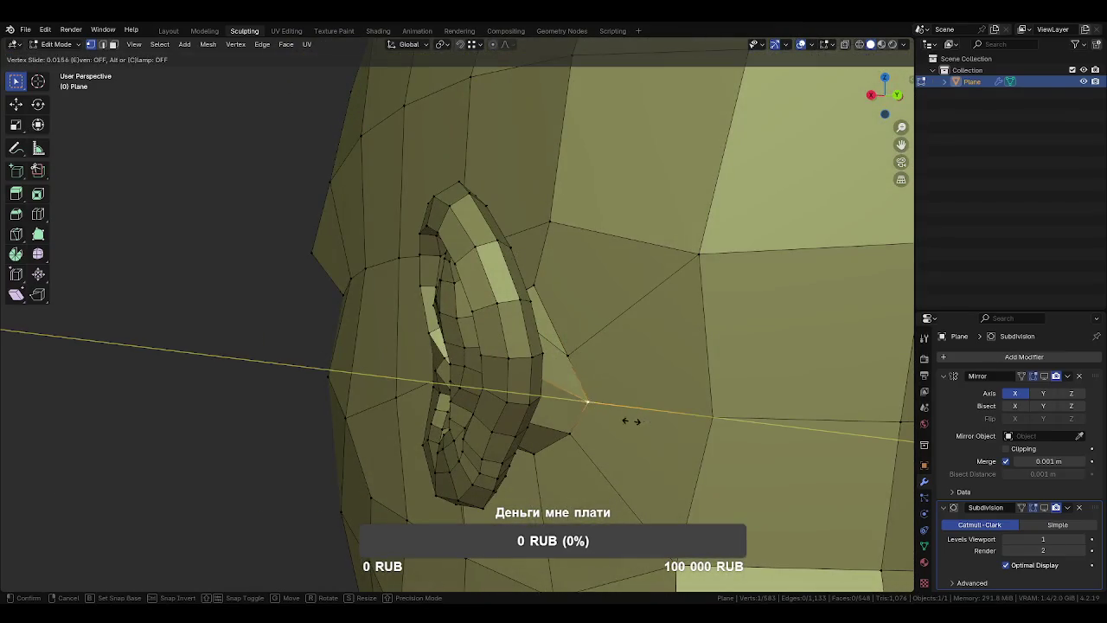
{"action": "left_click", "coordinate": [608, 415]}
{"action": "left_click", "coordinate": [573, 431]}
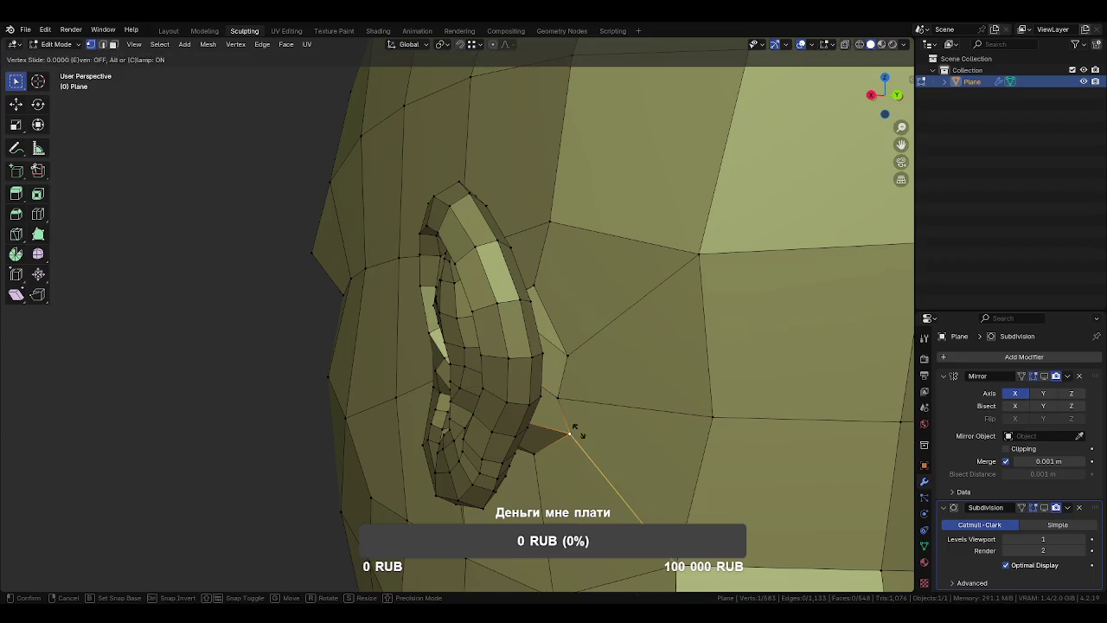
{"action": "left_click", "coordinate": [567, 420]}
{"action": "left_click_drag", "start_coordinate": [563, 415], "coordinate": [529, 314]}
{"action": "key", "text": "g"}
{"action": "left_click", "coordinate": [531, 339]}
Check the ear from the front and leave Edit Mode.
{"action": "left_click_drag", "start_coordinate": [509, 439], "coordinate": [474, 389]}
{"action": "scroll", "scroll_direction": "down", "scroll_amount": 3}
{"action": "left_click_drag", "start_coordinate": [449, 346], "coordinate": [433, 320]}
{"action": "scroll", "scroll_direction": "up", "scroll_amount": 3}
{"action": "scroll", "scroll_direction": "down", "scroll_amount": 3}
{"action": "key", "text": "Tab"}
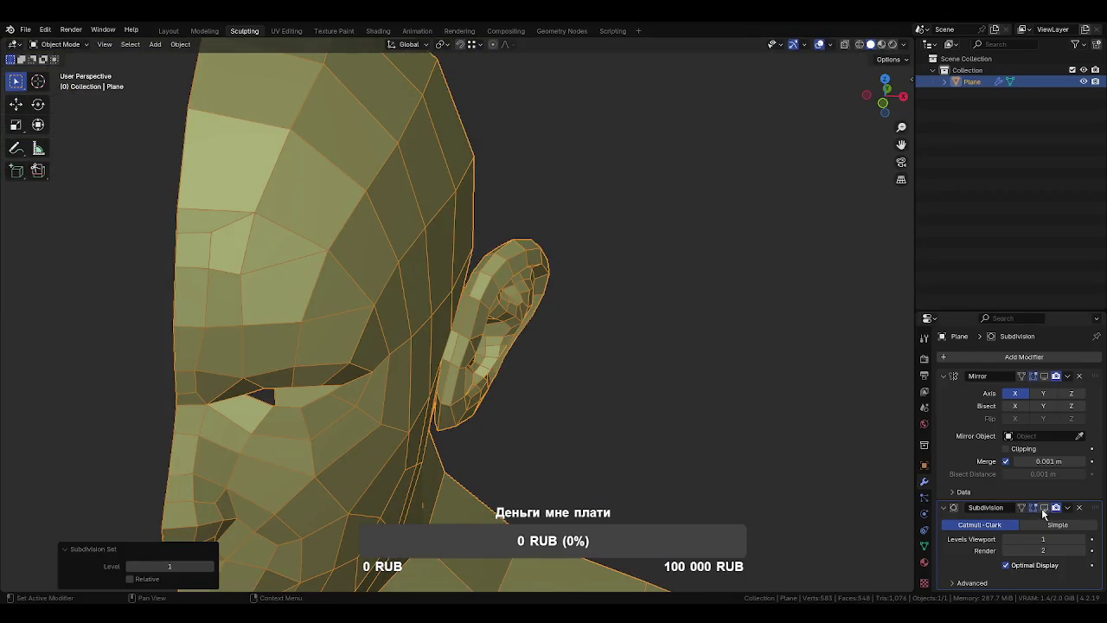
Re-enable Subdivision viewport display and dissolve edges beside the ear's lower front, leaving 546 faces.
{"action": "left_click", "coordinate": [1044, 510]}
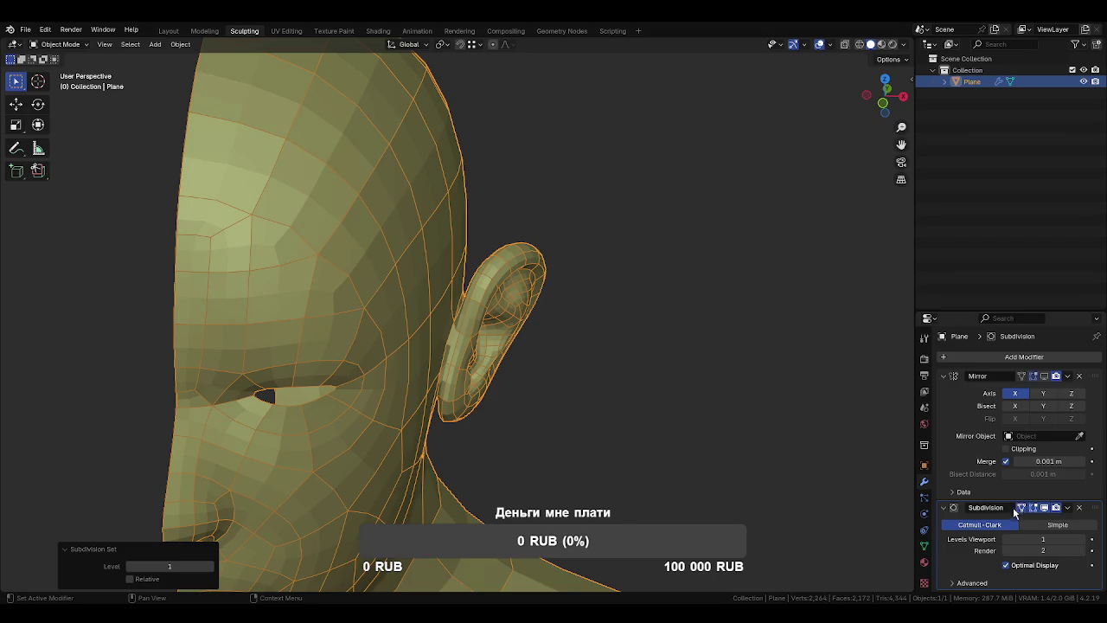
{"action": "left_click", "coordinate": [564, 351]}
{"action": "left_click_drag", "start_coordinate": [542, 373], "coordinate": [398, 284]}
{"action": "scroll", "scroll_direction": "up", "scroll_amount": 3}
{"action": "left_click", "coordinate": [491, 357]}
{"action": "left_click", "coordinate": [528, 324]}
{"action": "scroll", "scroll_direction": "down", "scroll_amount": 3}
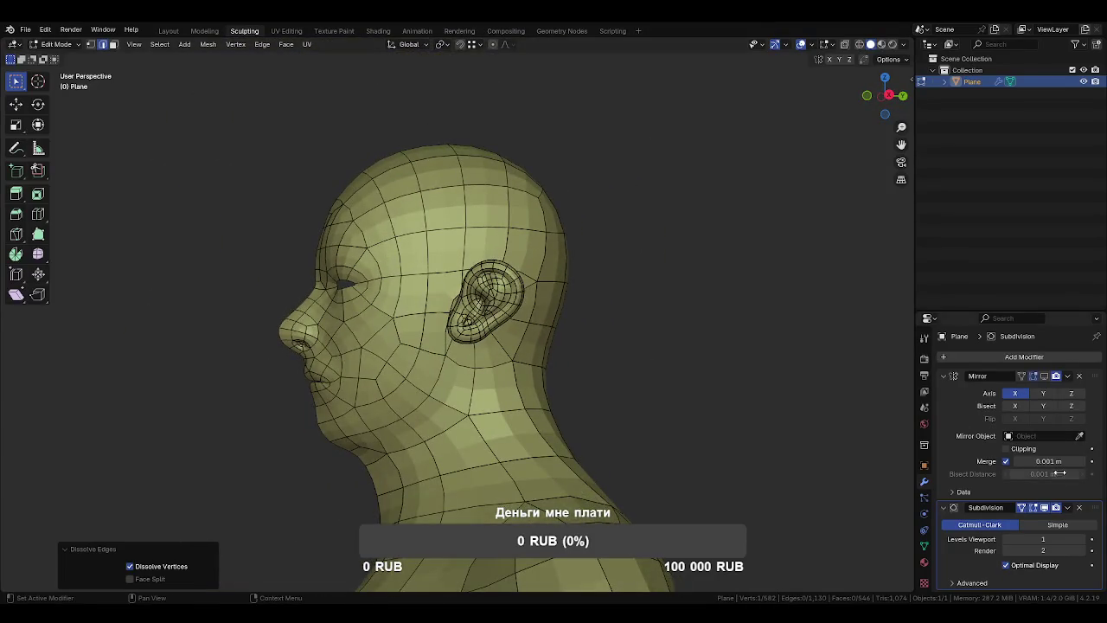
Move the inner lip vertices along X to join them on the mirror centre line.
{"action": "left_click_drag", "start_coordinate": [754, 470], "coordinate": [495, 381]}
{"action": "scroll", "scroll_direction": "up", "scroll_amount": 3}
{"action": "scroll", "scroll_direction": "up", "scroll_amount": 3}
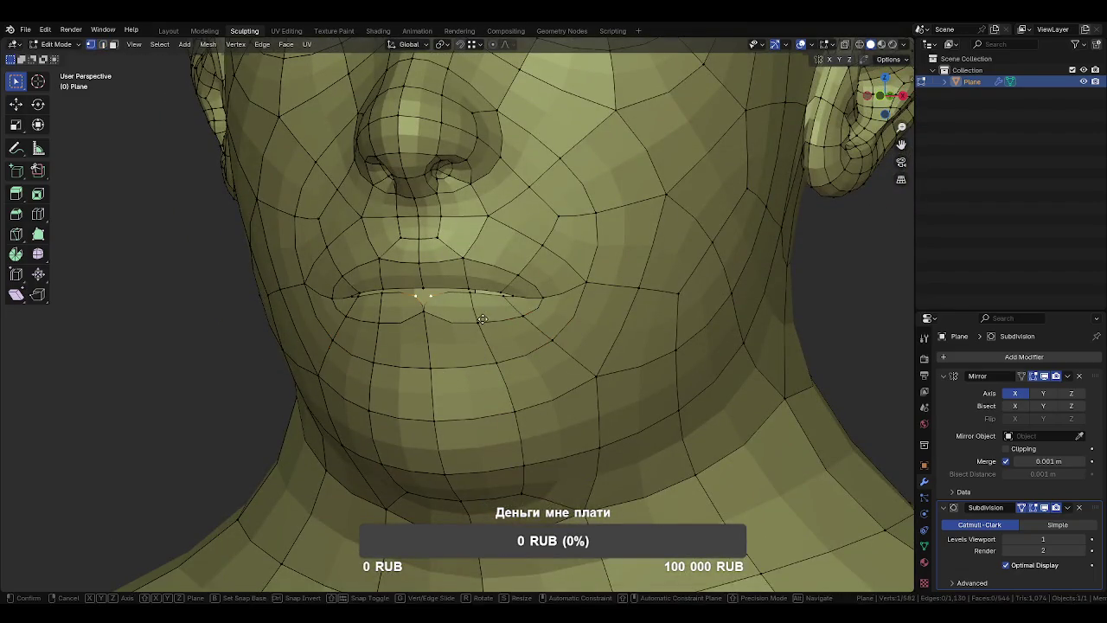
{"action": "key", "text": "x"}
{"action": "left_click", "coordinate": [497, 326]}
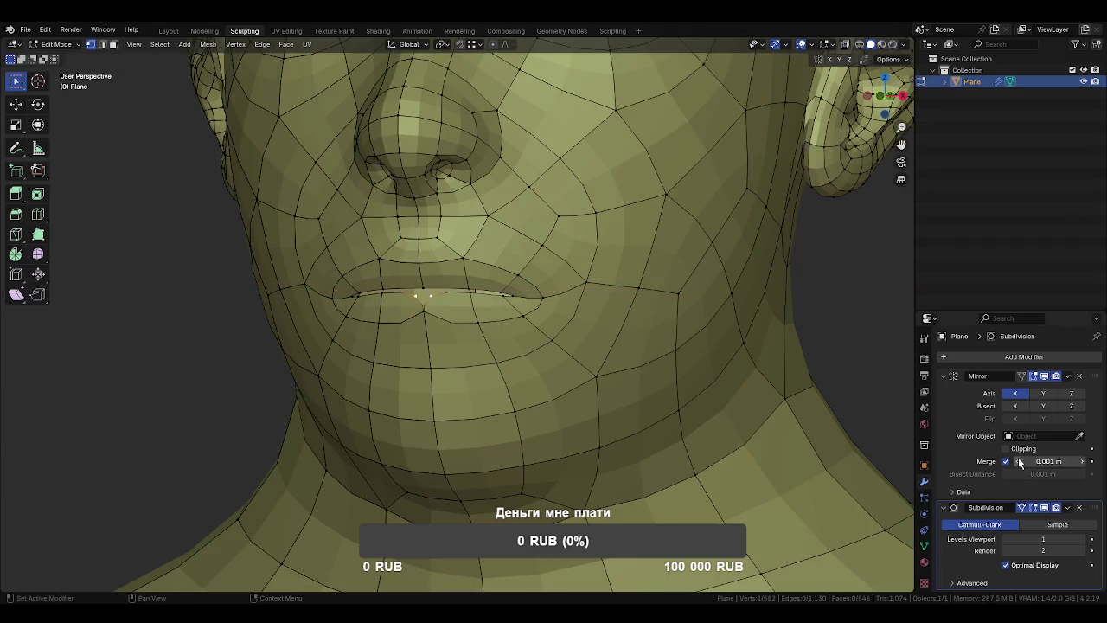
{"action": "key", "text": "x"}
{"action": "left_click", "coordinate": [588, 314]}
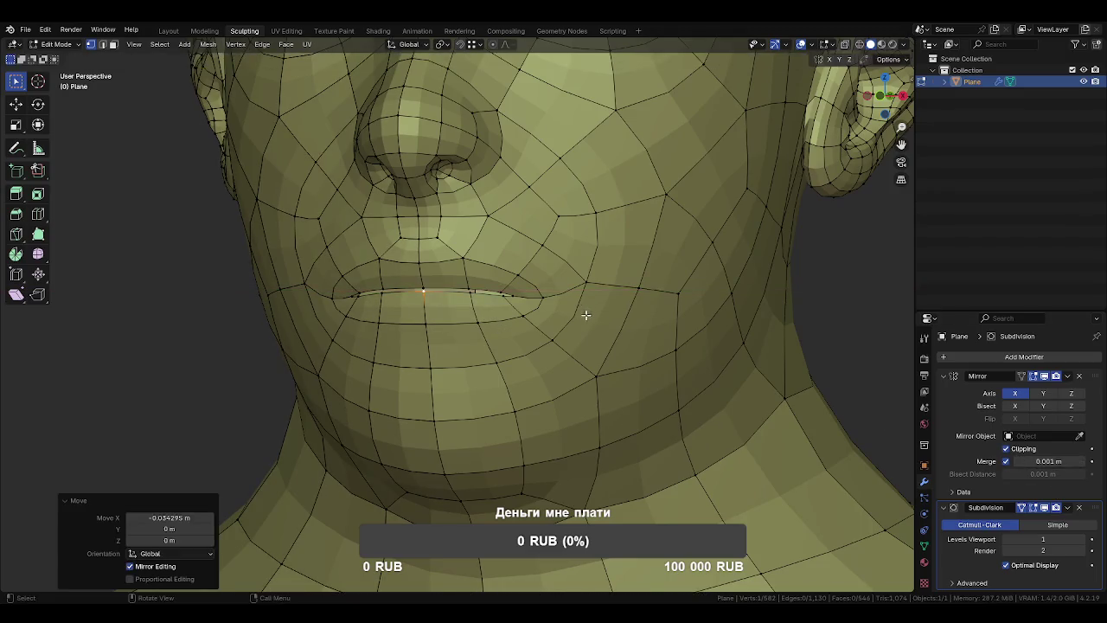
{"action": "scroll", "scroll_direction": "down", "scroll_amount": 3}
{"action": "scroll", "scroll_direction": "down", "scroll_amount": 3}
Nudge a vertex at the back of the neck.
{"action": "key", "text": "g"}
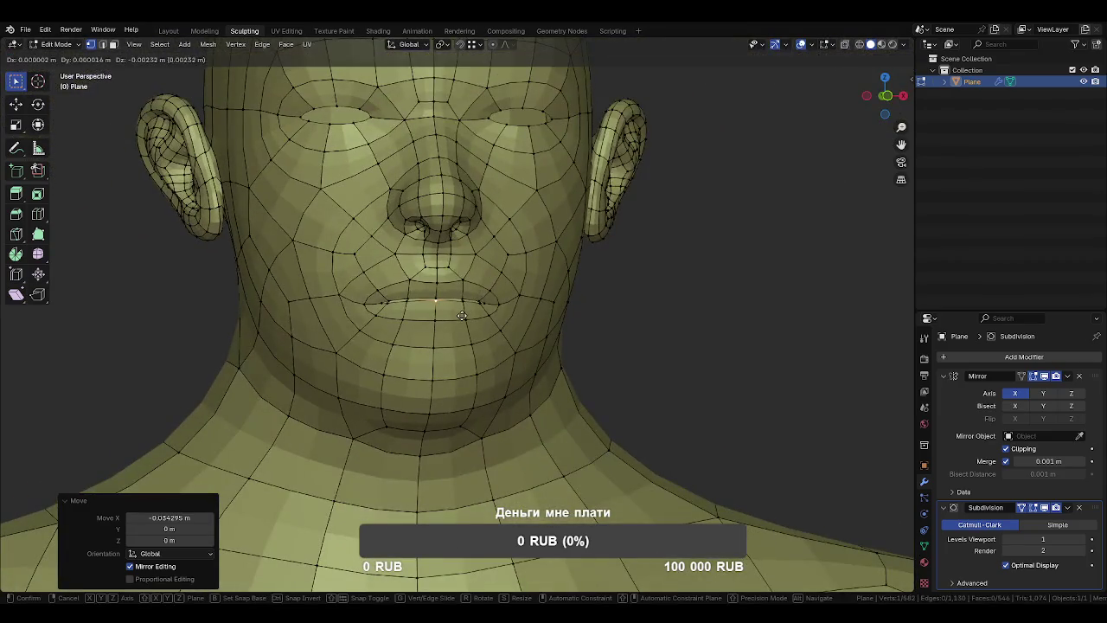
{"action": "left_click", "coordinate": [462, 316]}
{"action": "scroll", "scroll_direction": "down", "scroll_amount": 3}
{"action": "left_click_drag", "start_coordinate": [593, 388], "coordinate": [539, 387]}
Add an edge loop around the eye.
{"action": "scroll", "scroll_direction": "down", "scroll_amount": 3}
{"action": "scroll", "scroll_direction": "up", "scroll_amount": 3}
{"action": "scroll", "scroll_direction": "up", "scroll_amount": 3}
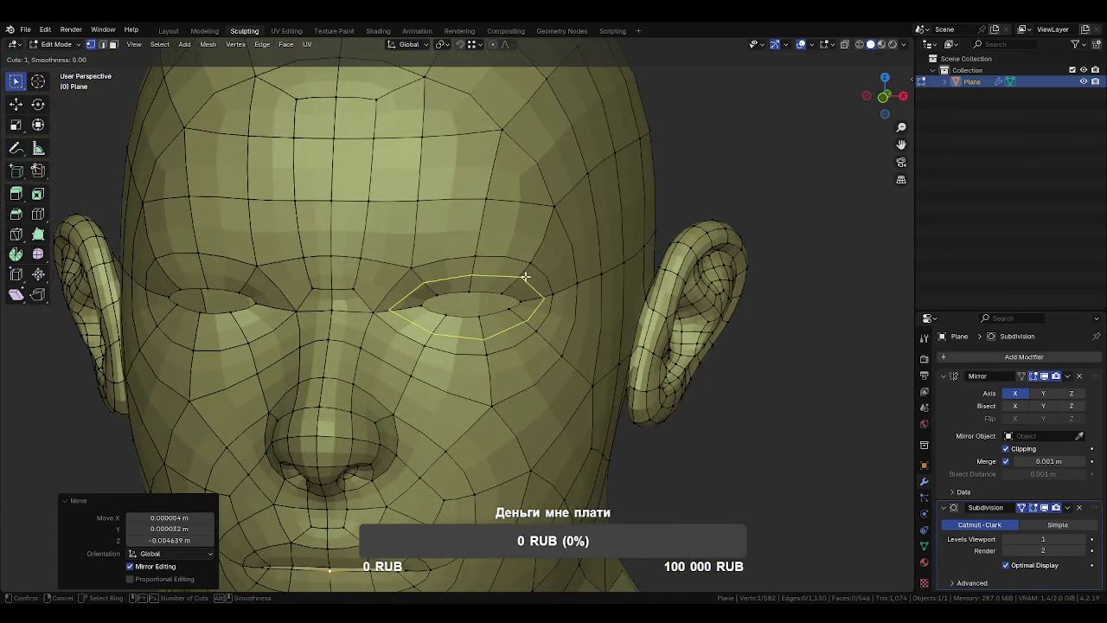
{"action": "left_click_drag", "start_coordinate": [573, 406], "coordinate": [555, 396]}
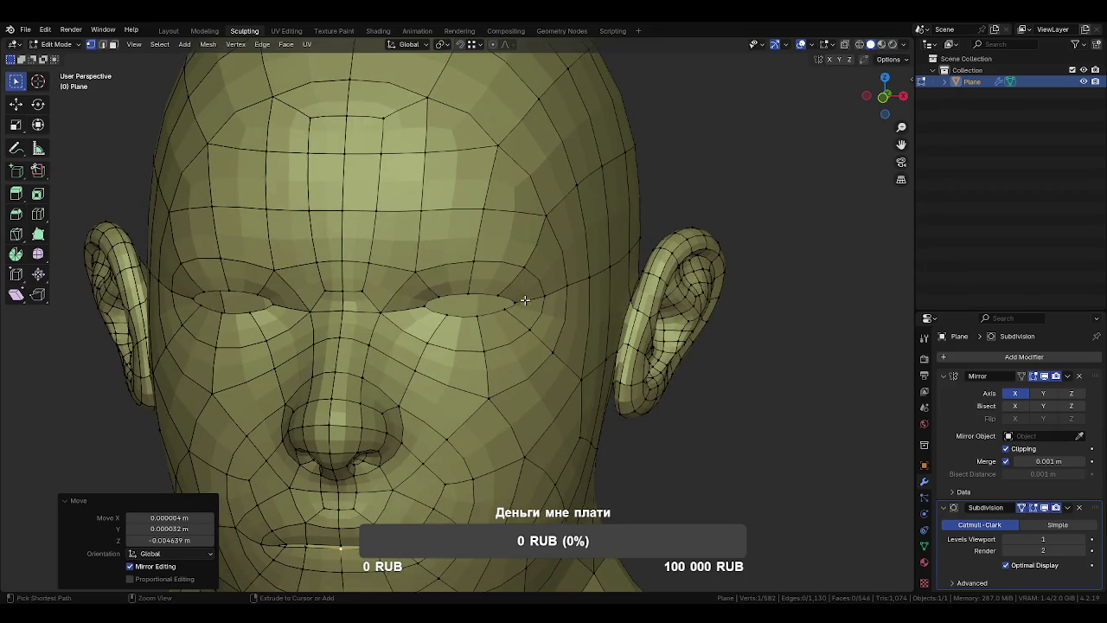
{"action": "left_click", "coordinate": [524, 297]}
{"action": "scroll", "scroll_direction": "down", "scroll_amount": 3}
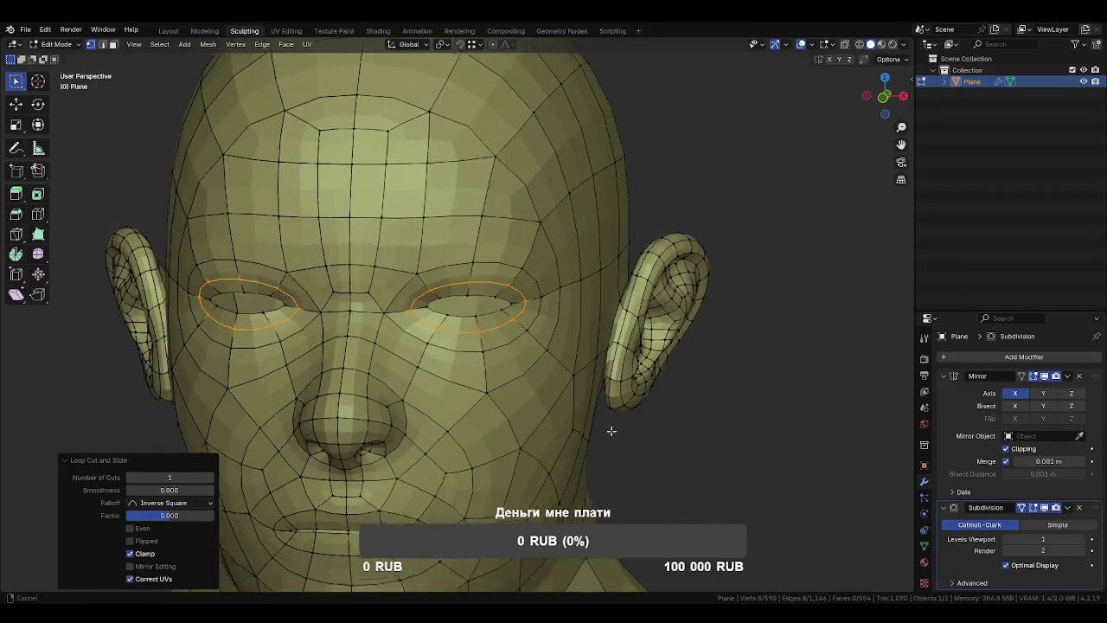
{"action": "scroll", "scroll_direction": "down", "scroll_amount": 3}
Orbit around the body and select a vertex on the neck.
{"action": "left_click_drag", "start_coordinate": [581, 411], "coordinate": [612, 474]}
{"action": "scroll", "scroll_direction": "down", "scroll_amount": 3}
{"action": "scroll", "scroll_direction": "down", "scroll_amount": 3}
{"action": "scroll", "scroll_direction": "down", "scroll_amount": 3}
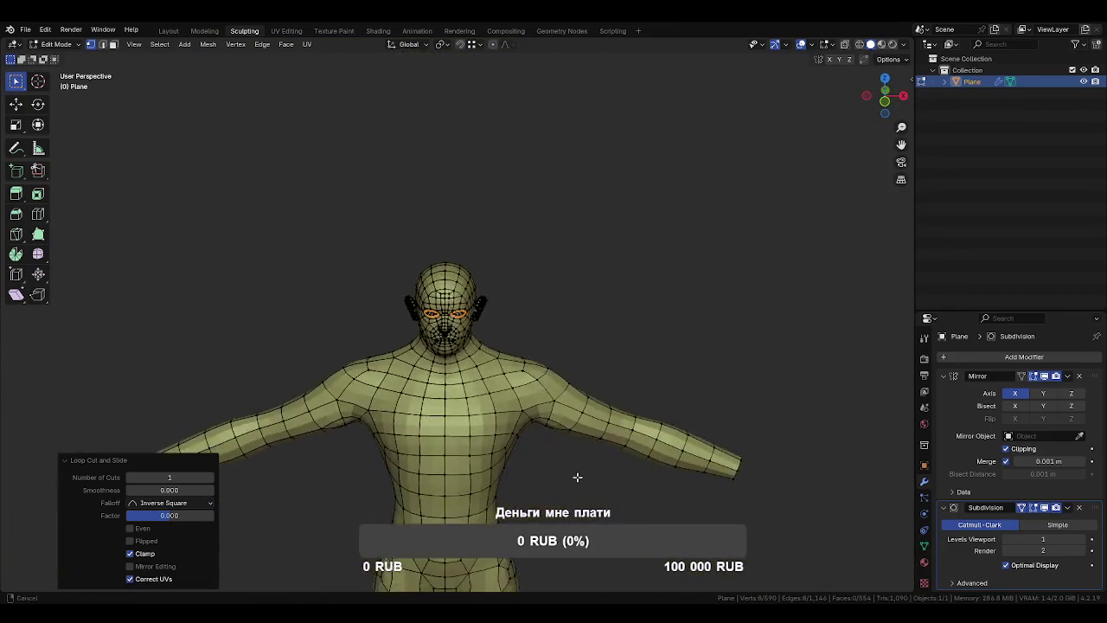
{"action": "scroll", "scroll_direction": "down", "scroll_amount": 3}
{"action": "left_click_drag", "start_coordinate": [553, 390], "coordinate": [678, 386]}
{"action": "scroll", "scroll_direction": "up", "scroll_amount": 3}
{"action": "scroll", "scroll_direction": "down", "scroll_amount": 3}
{"action": "scroll", "scroll_direction": "up", "scroll_amount": 3}
{"action": "scroll", "scroll_direction": "up", "scroll_amount": 3}
{"action": "left_click", "coordinate": [749, 374]}
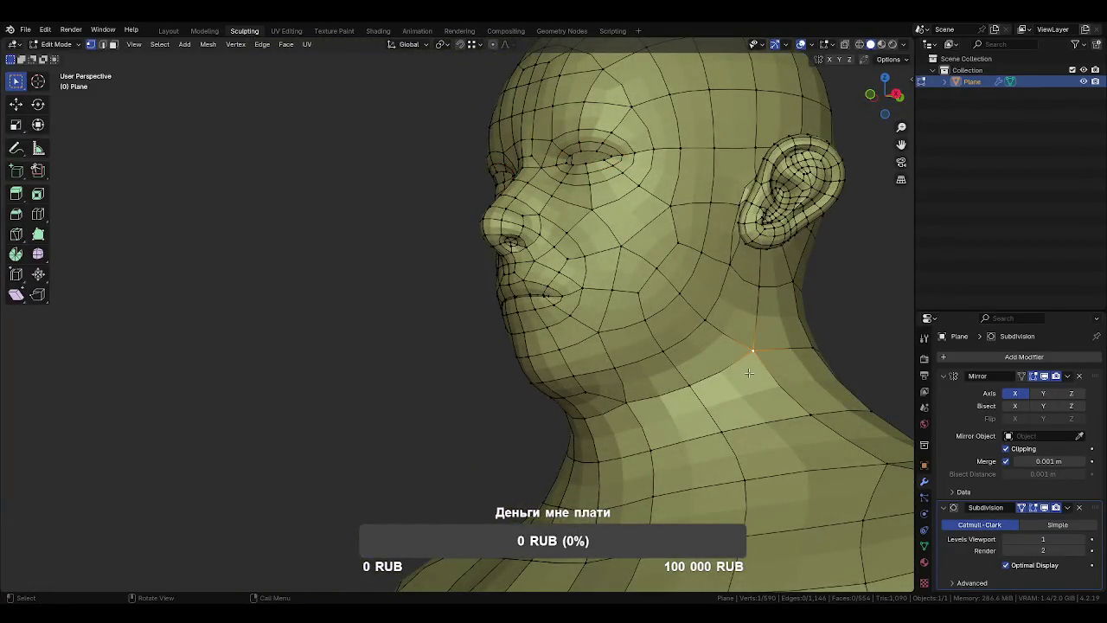
{"action": "left_click_drag", "start_coordinate": [749, 373], "coordinate": [678, 372]}
Remove the Subdivision modifier and switch the body to Sculpt Mode.
{"action": "scroll", "scroll_direction": "down", "scroll_amount": 3}
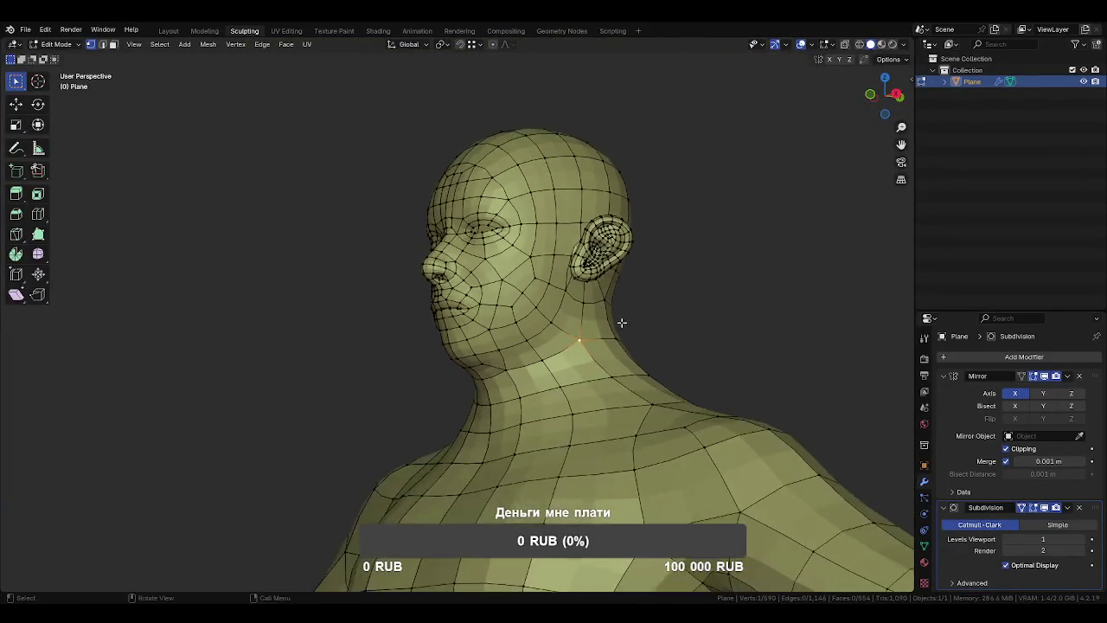
{"action": "left_click_drag", "start_coordinate": [620, 321], "coordinate": [666, 324]}
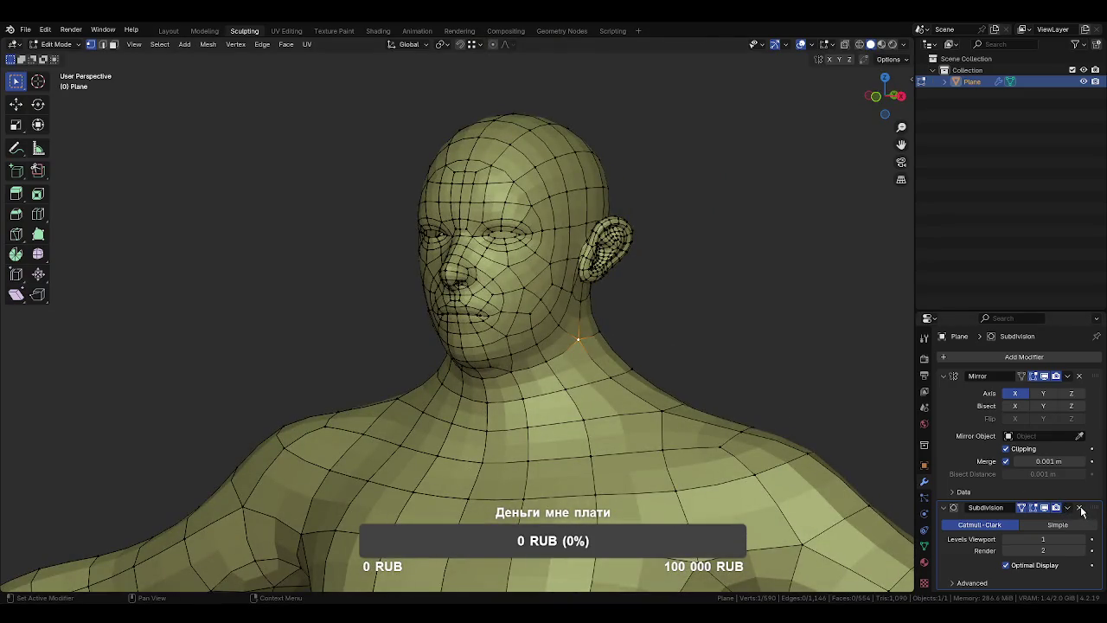
{"action": "left_click", "coordinate": [1080, 509]}
{"action": "scroll", "scroll_direction": "down", "scroll_amount": 3}
{"action": "key", "text": "Tab"}
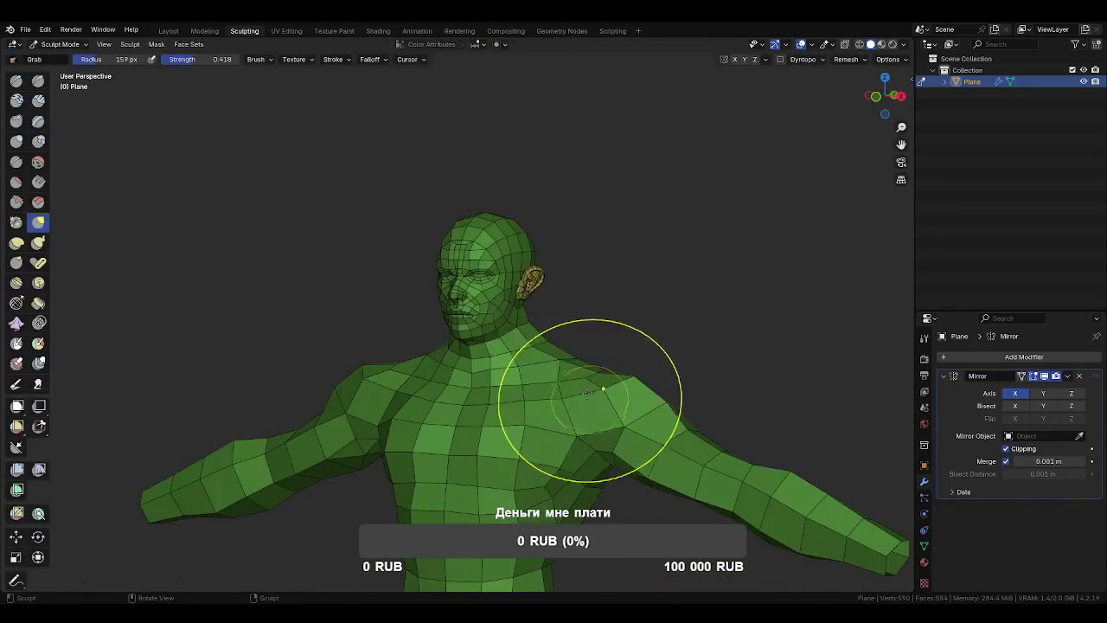
Add a Multires level and try moving the Mirror modifier above it.
{"action": "key", "text": "ctrl+1"}
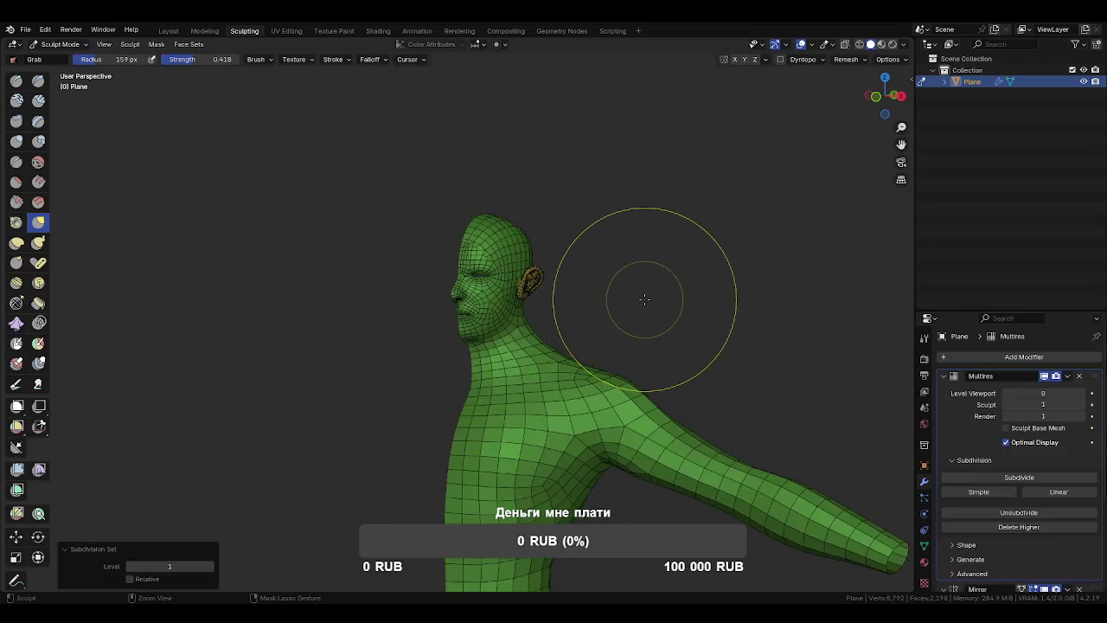
{"action": "scroll", "scroll_direction": "down", "scroll_amount": 3}
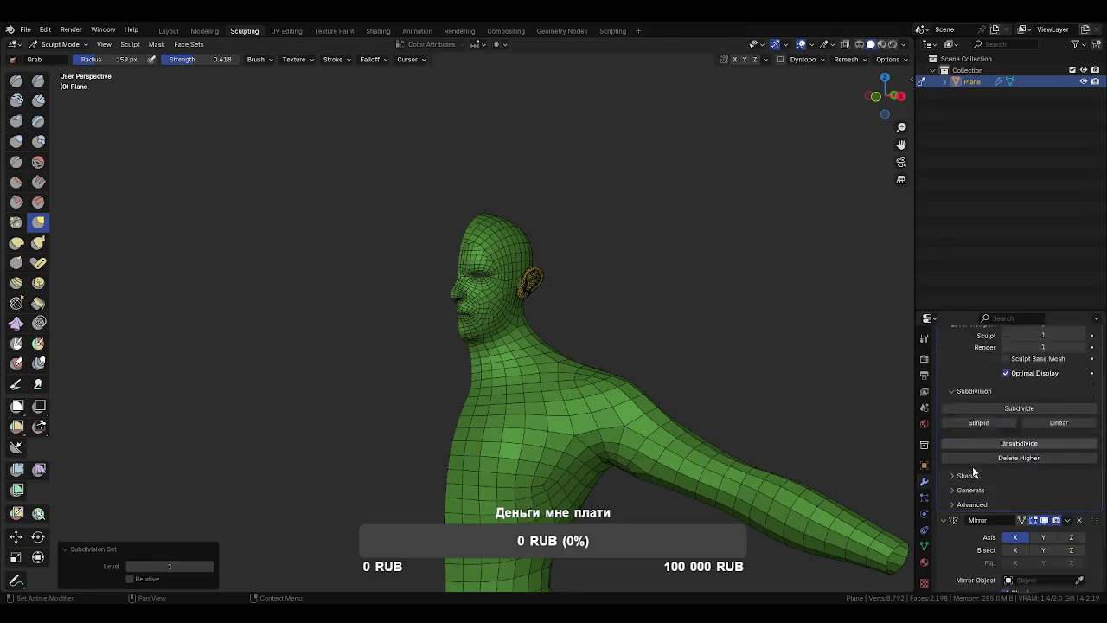
{"action": "scroll", "scroll_direction": "down", "scroll_amount": 3}
{"action": "scroll", "scroll_direction": "up", "scroll_amount": 3}
{"action": "left_click_drag", "start_coordinate": [1093, 545], "coordinate": [1093, 351]}
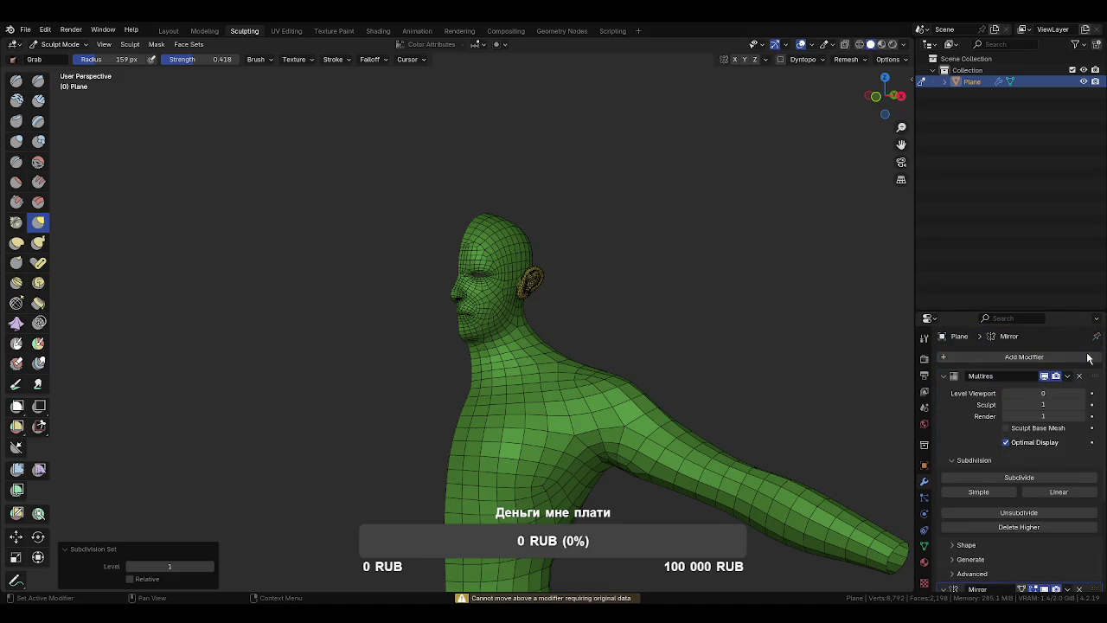
{"action": "left_click_drag", "start_coordinate": [702, 347], "coordinate": [574, 368]}
{"action": "key", "text": "ctrl+Tab"}
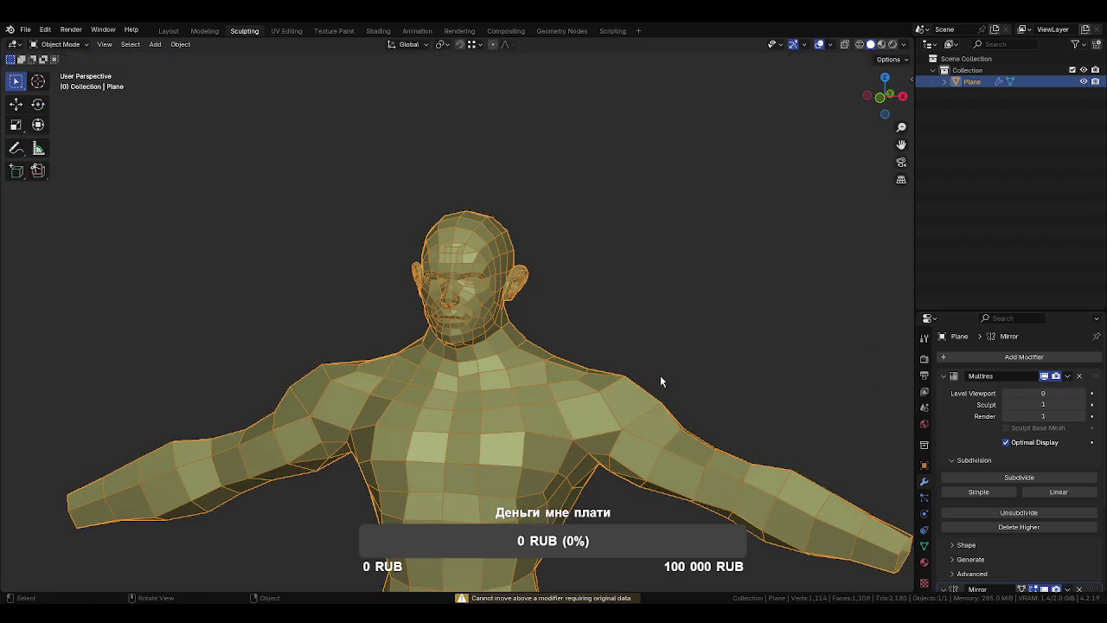
{"action": "scroll", "scroll_direction": "down", "scroll_amount": 3}
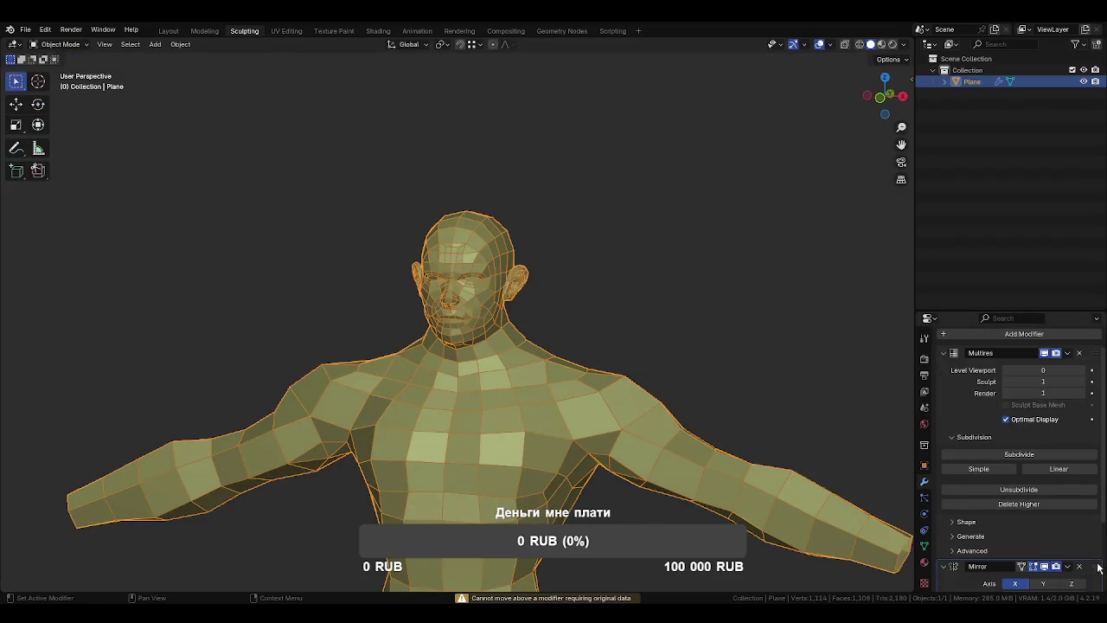
{"action": "left_click_drag", "start_coordinate": [1099, 568], "coordinate": [1069, 344]}
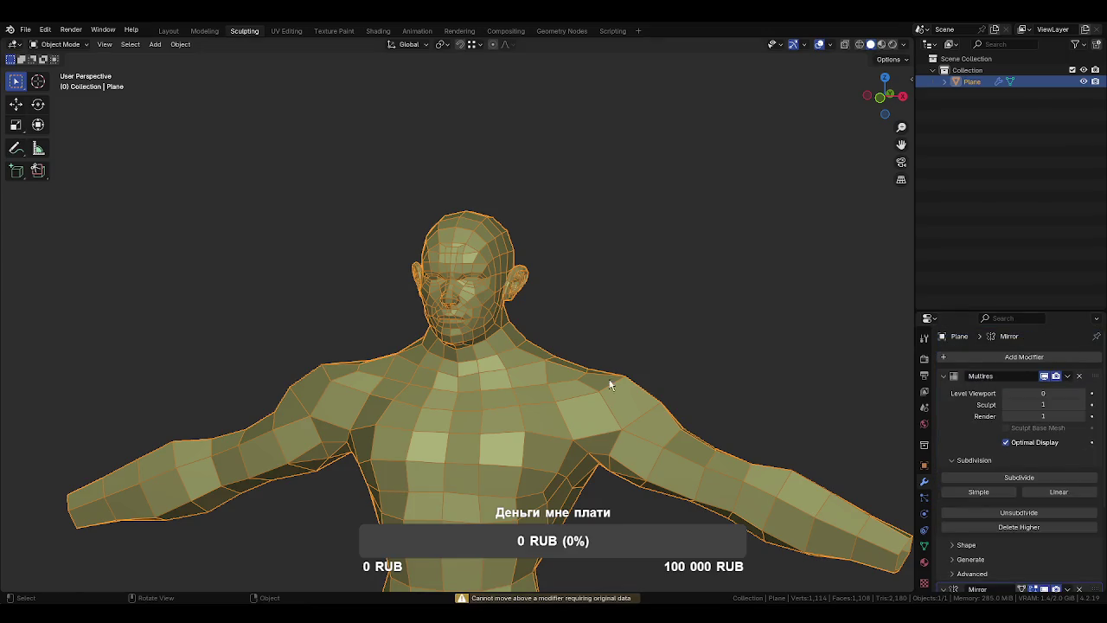
{"action": "left_click_drag", "start_coordinate": [589, 379], "coordinate": [561, 349]}
{"action": "scroll", "scroll_direction": "down", "scroll_amount": 3}
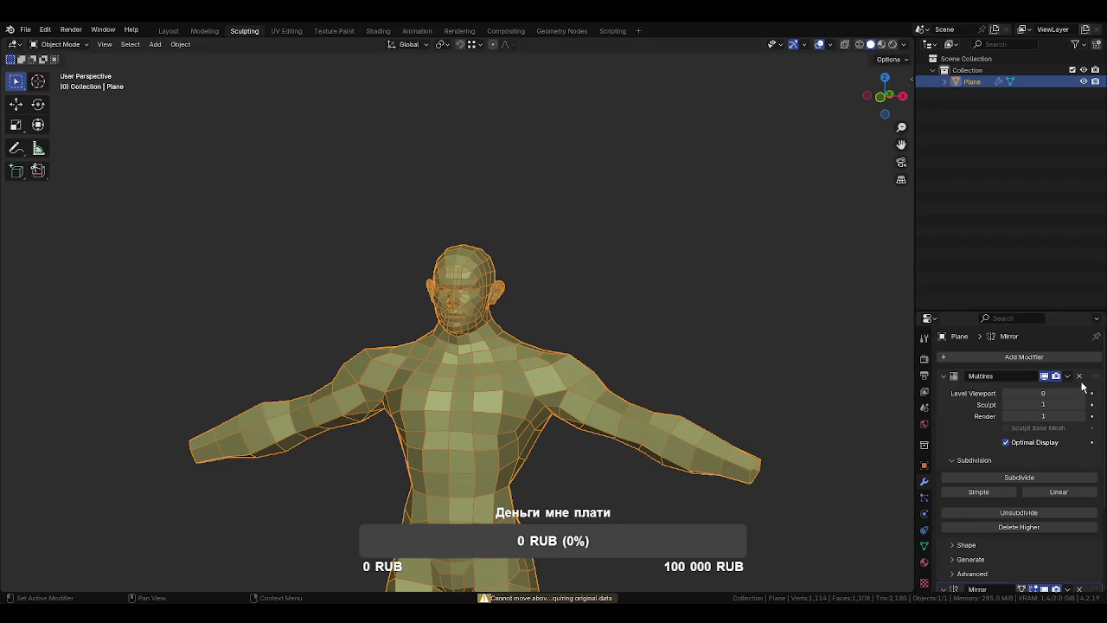
Delete the Multires modifier, apply the Mirror, and return to Sculpt Mode.
{"action": "left_click", "coordinate": [1079, 377]}
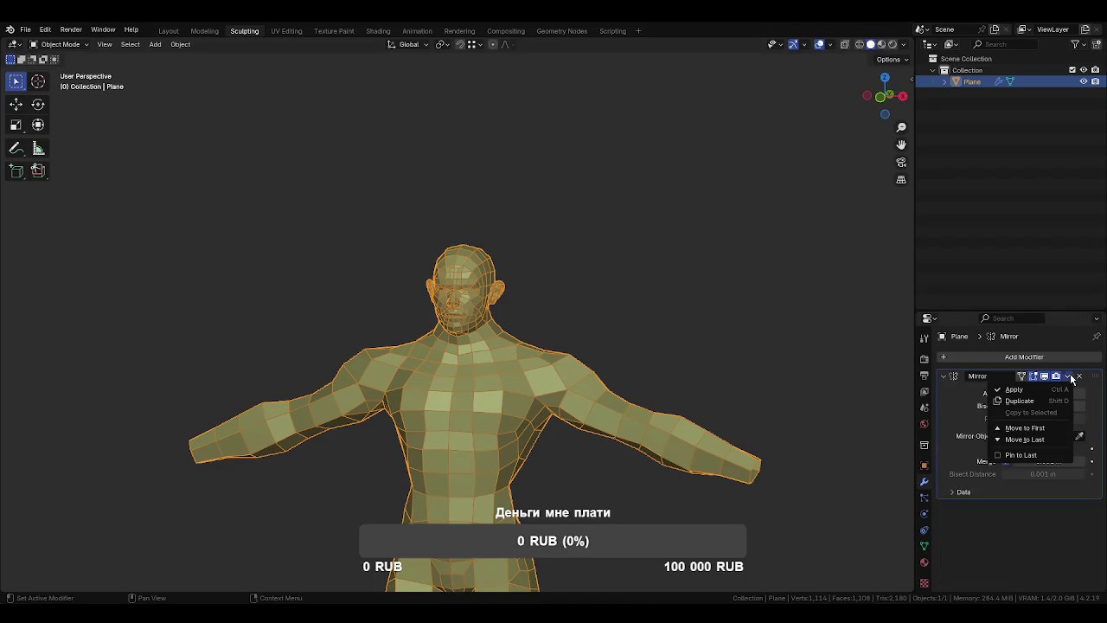
{"action": "left_click", "coordinate": [1035, 391]}
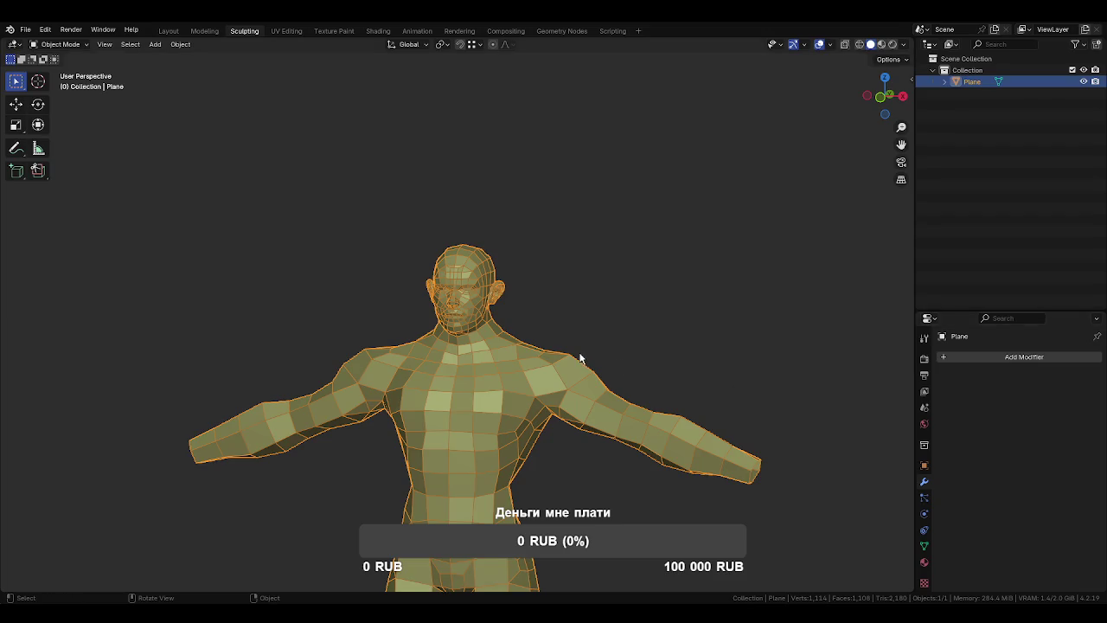
{"action": "left_click_drag", "start_coordinate": [587, 364], "coordinate": [603, 359]}
{"action": "key", "text": "ctrl+Tab"}
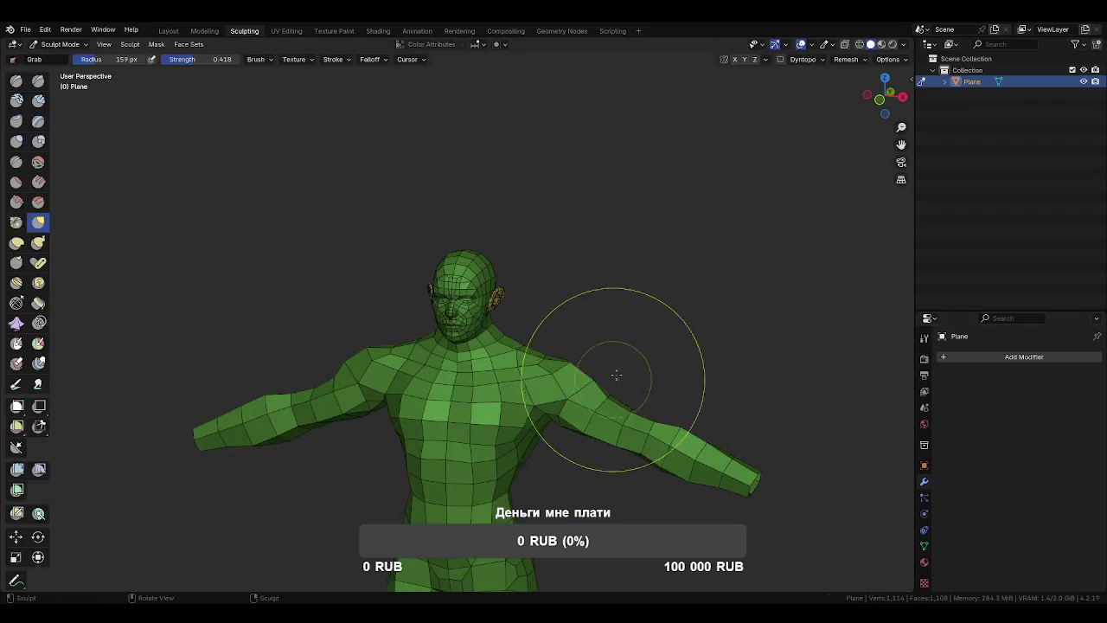
Add a Multires modifier at level 2, set a 102 px brush, and turn off wireframe.
{"action": "key", "text": "ctrl+1"}
{"action": "key", "text": "f"}
{"action": "left_click", "coordinate": [640, 348]}
{"action": "left_click_drag", "start_coordinate": [640, 347], "coordinate": [655, 351]}
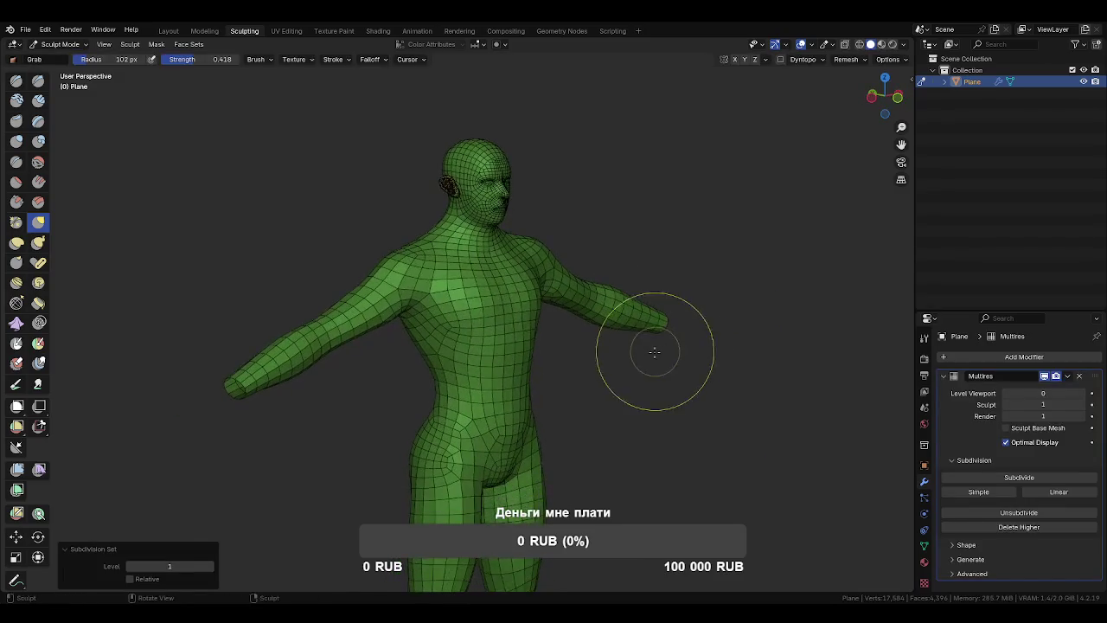
{"action": "key", "text": "ctrl+2"}
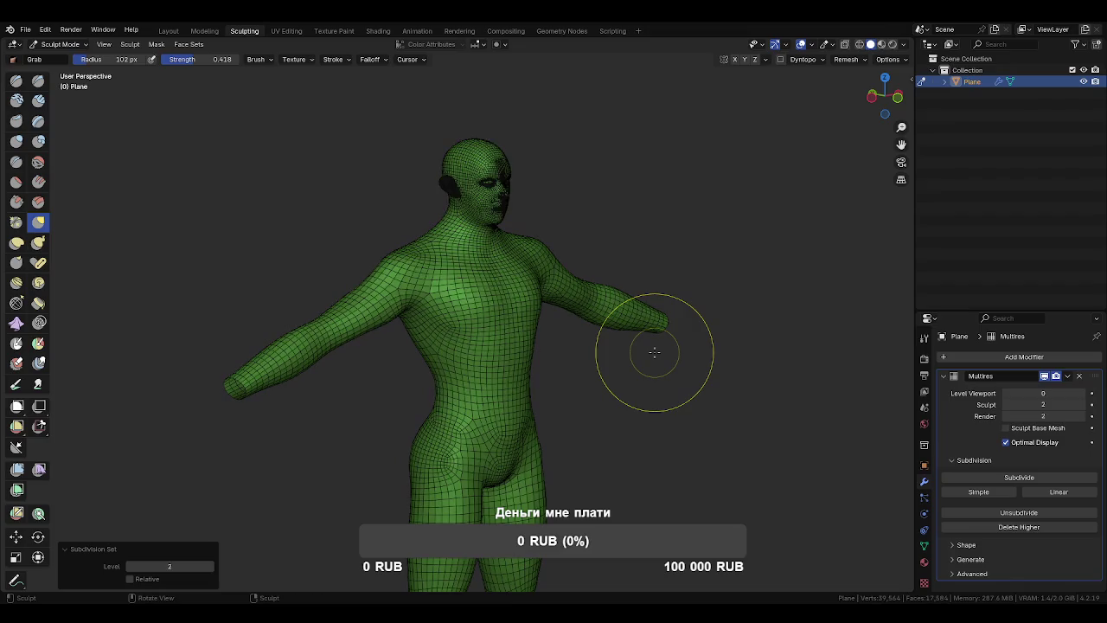
{"action": "left_click", "coordinate": [591, 381]}
{"action": "left_click_drag", "start_coordinate": [591, 381], "coordinate": [509, 303]}
{"action": "scroll", "scroll_direction": "up", "scroll_amount": 3}
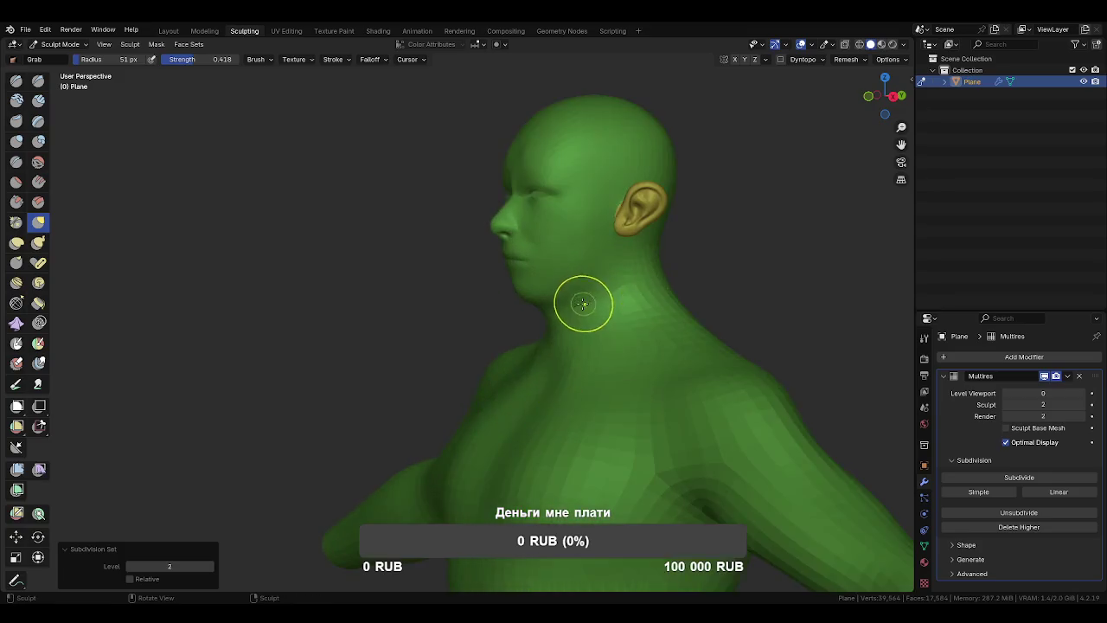
{"action": "left_click_drag", "start_coordinate": [585, 297], "coordinate": [519, 320]}
{"action": "scroll", "scroll_direction": "up", "scroll_amount": 3}
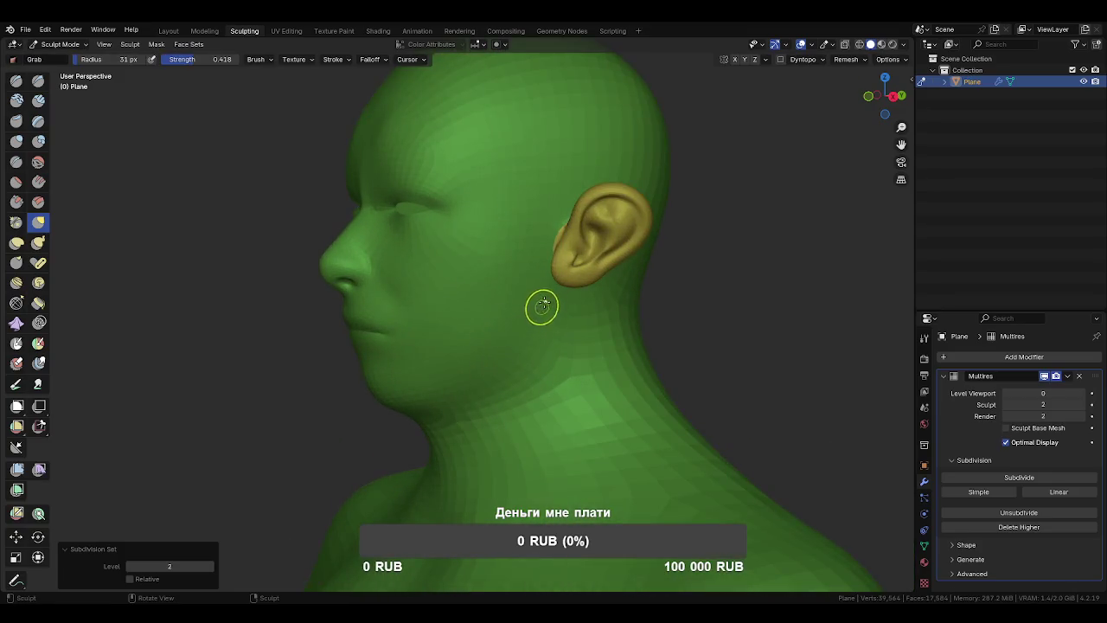
Sculpt a sharp stroke down the neck with the Draw Sharp brush at 78 px radius.
{"action": "key", "text": "shift+x"}
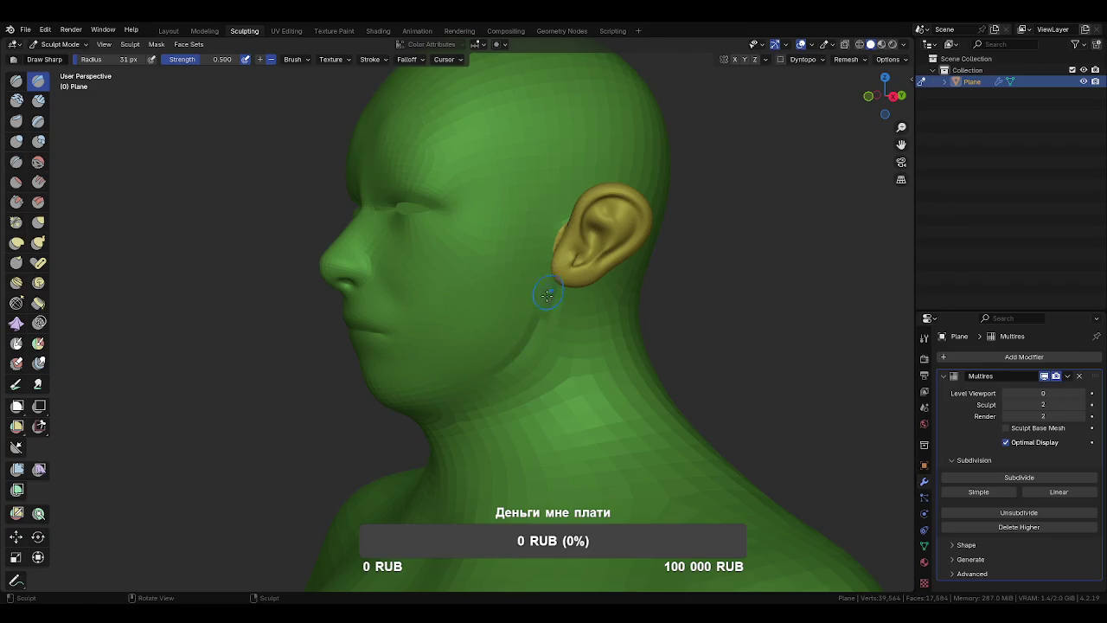
{"action": "key", "text": "f"}
{"action": "left_click", "coordinate": [545, 343]}
{"action": "left_click_drag", "start_coordinate": [534, 399], "coordinate": [651, 327]}
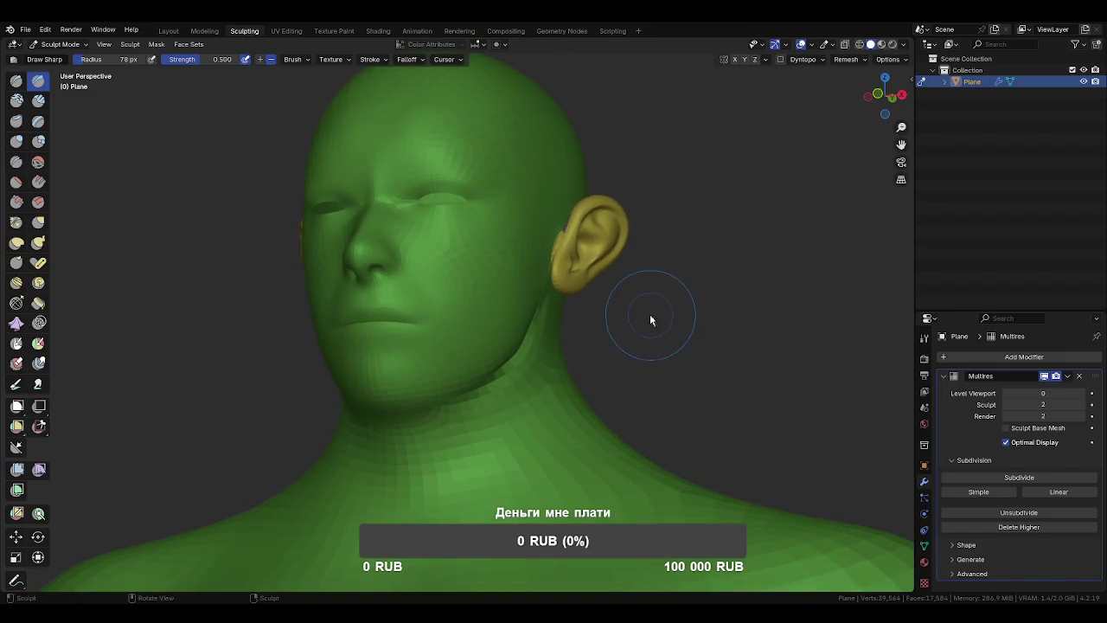
{"action": "key", "text": "q"}
{"action": "left_click_drag", "start_coordinate": [774, 252], "coordinate": [634, 385]}
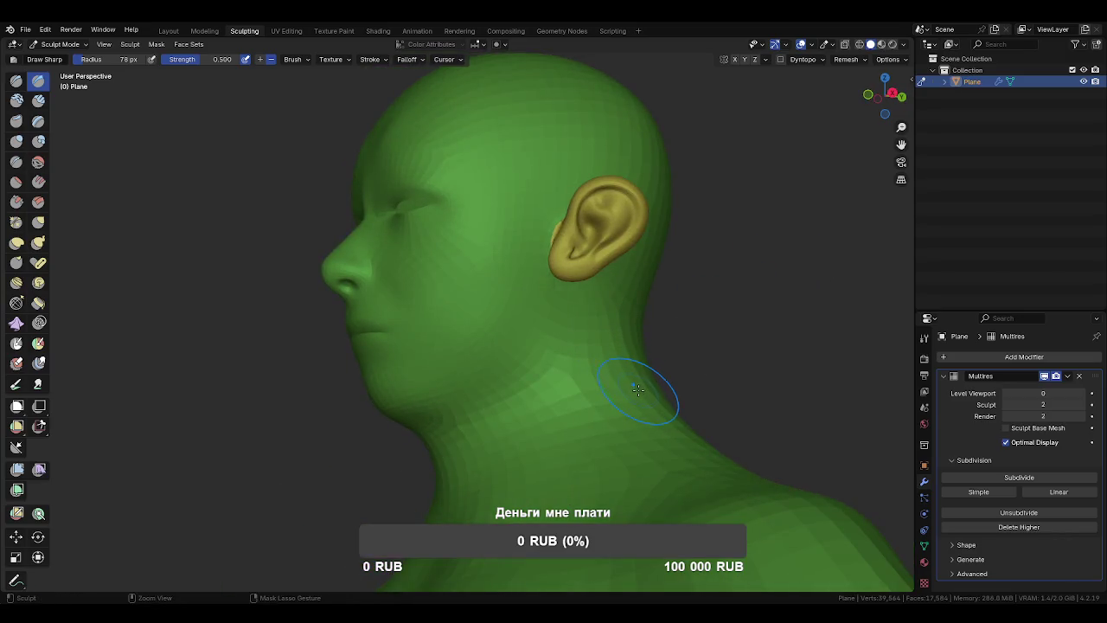
{"action": "left_click_drag", "start_coordinate": [538, 350], "coordinate": [511, 396]}
{"action": "left_click_drag", "start_coordinate": [566, 279], "coordinate": [583, 346]}
Switch to a smaller Grab brush for the chin and lips, with multires at level 2.
{"action": "key", "text": "f"}
{"action": "left_click", "coordinate": [583, 346]}
{"action": "left_click_drag", "start_coordinate": [531, 388], "coordinate": [541, 396]}
{"action": "key", "text": "g"}
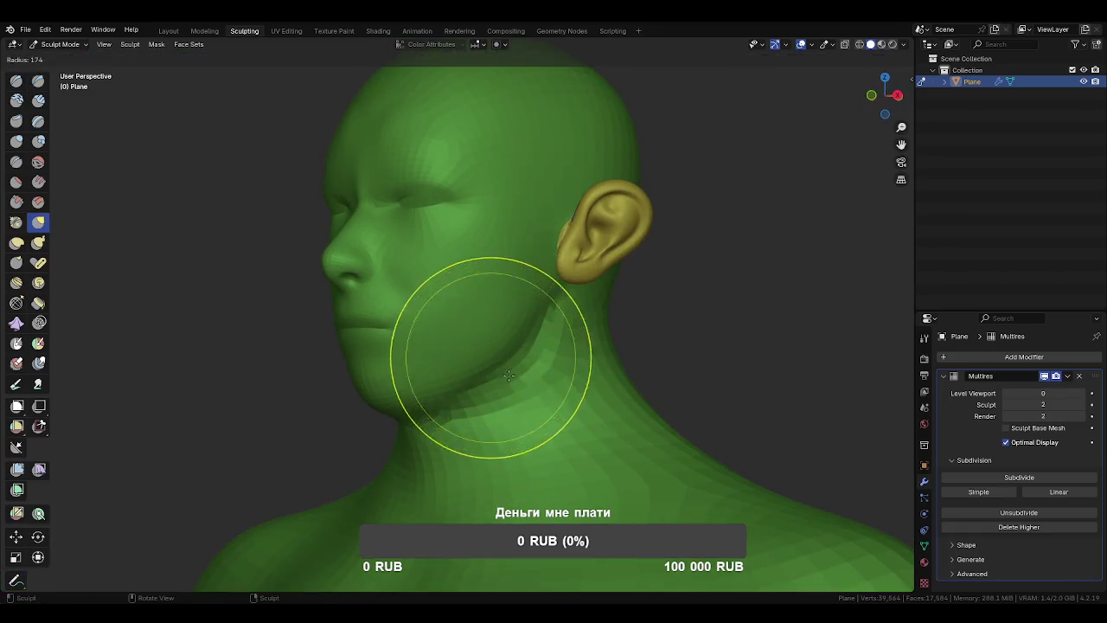
{"action": "left_click_drag", "start_coordinate": [466, 367], "coordinate": [531, 366]}
{"action": "key", "text": "f"}
{"action": "left_click", "coordinate": [455, 371]}
{"action": "left_click_drag", "start_coordinate": [455, 371], "coordinate": [514, 390]}
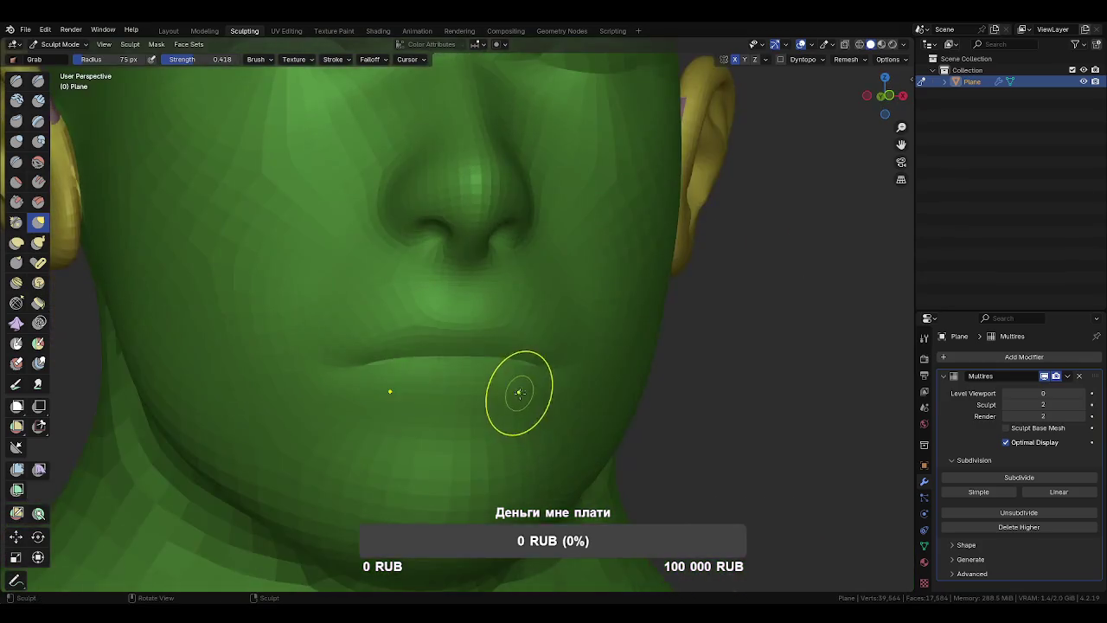
{"action": "key", "text": "ctrl+2"}
Subdivide the Multires to level 3 and switch to the Crease brush for the lips.
{"action": "key", "text": "ctrl+3"}
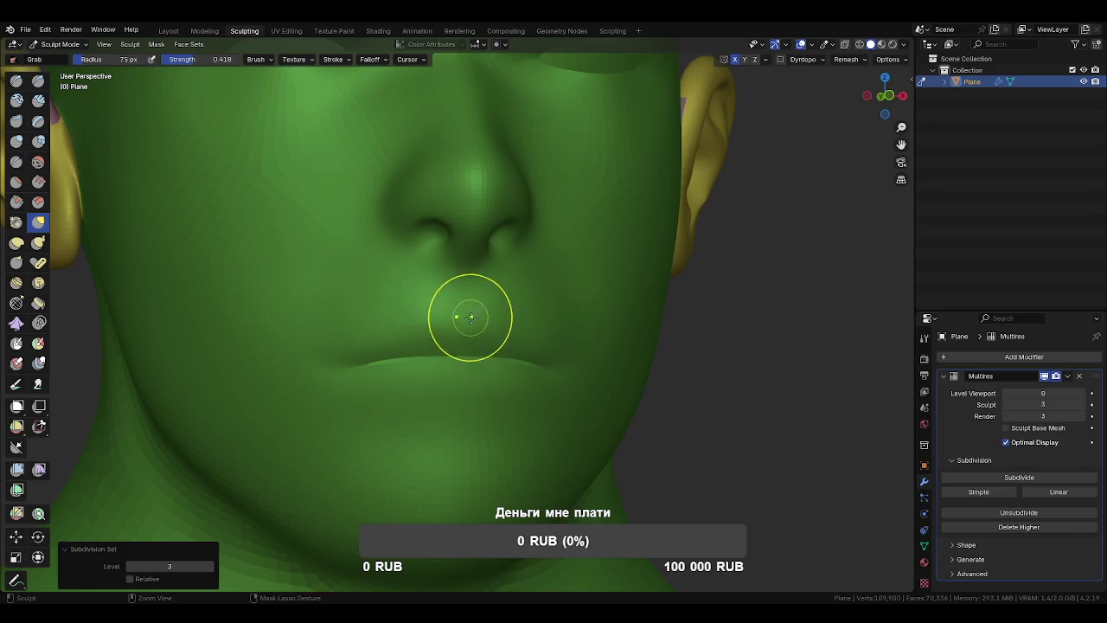
{"action": "key", "text": "c"}
{"action": "key", "text": "shift+c"}
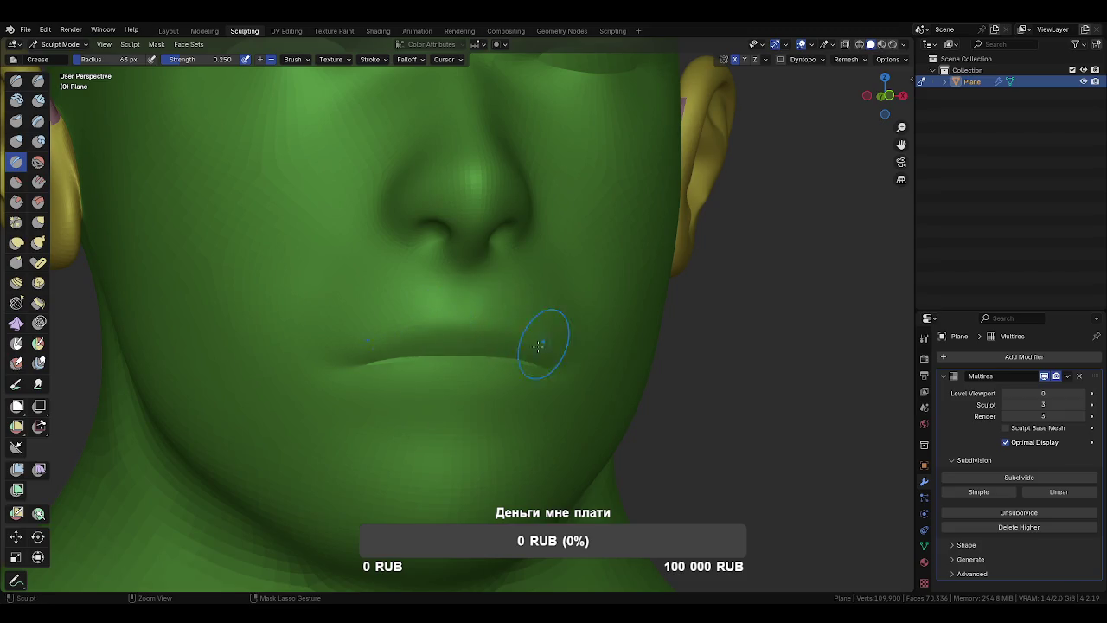
{"action": "left_click_drag", "start_coordinate": [521, 326], "coordinate": [503, 341]}
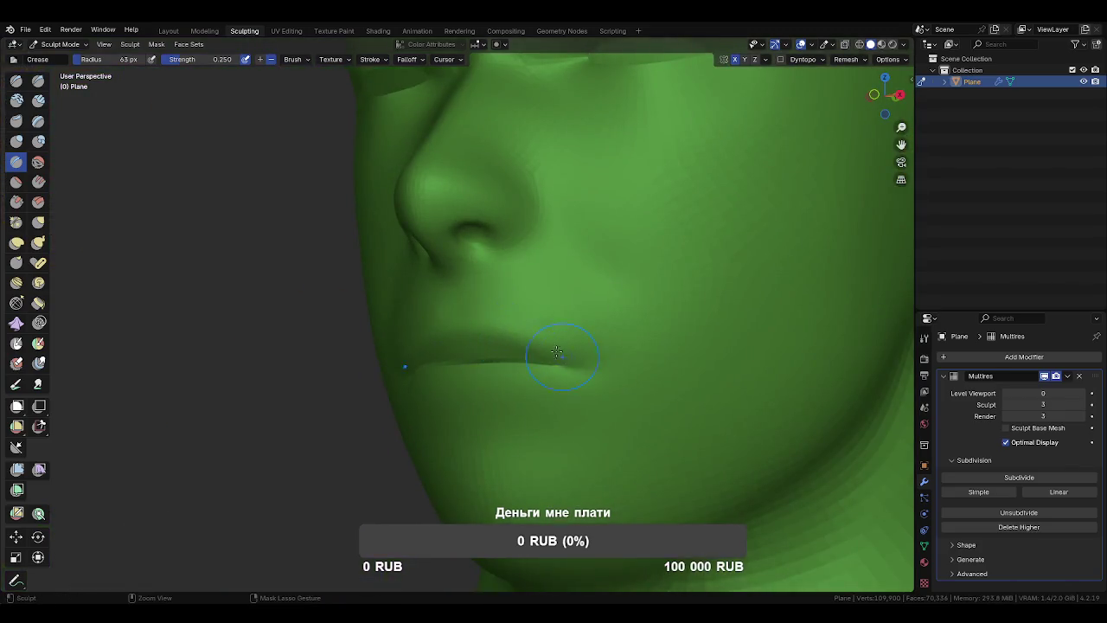
{"action": "left_click_drag", "start_coordinate": [488, 395], "coordinate": [524, 426]}
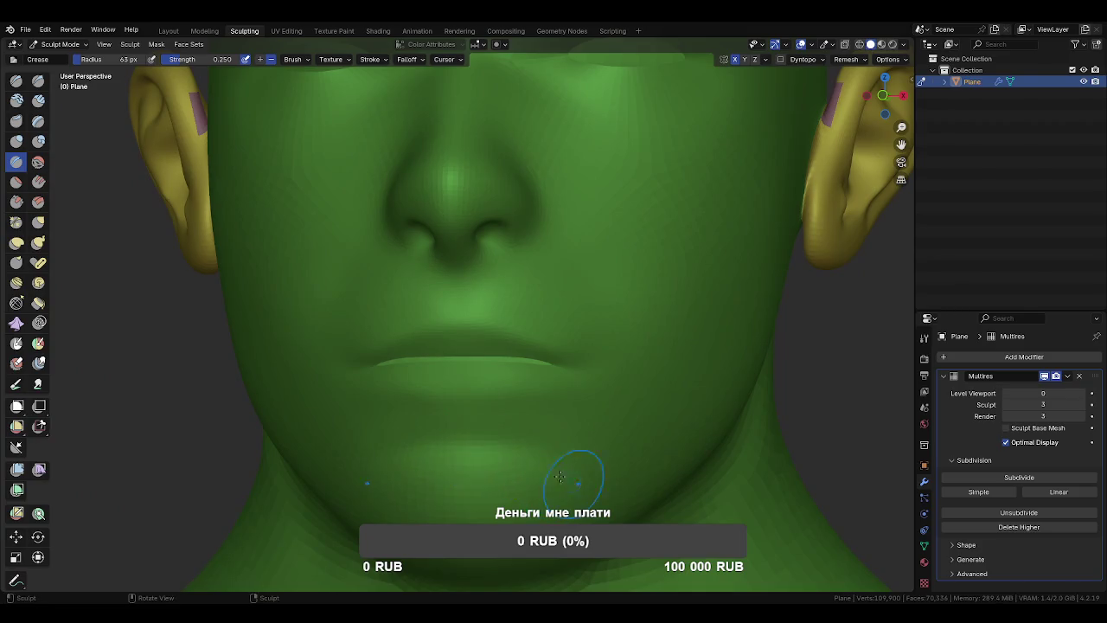
Inspect the nose, eyes and brow up close, then zoom out to the whole body.
{"action": "scroll", "scroll_direction": "down", "scroll_amount": 3}
{"action": "left_click_drag", "start_coordinate": [532, 427], "coordinate": [501, 395]}
{"action": "scroll", "scroll_direction": "up", "scroll_amount": 3}
{"action": "scroll", "scroll_direction": "up", "scroll_amount": 3}
{"action": "scroll", "scroll_direction": "up", "scroll_amount": 3}
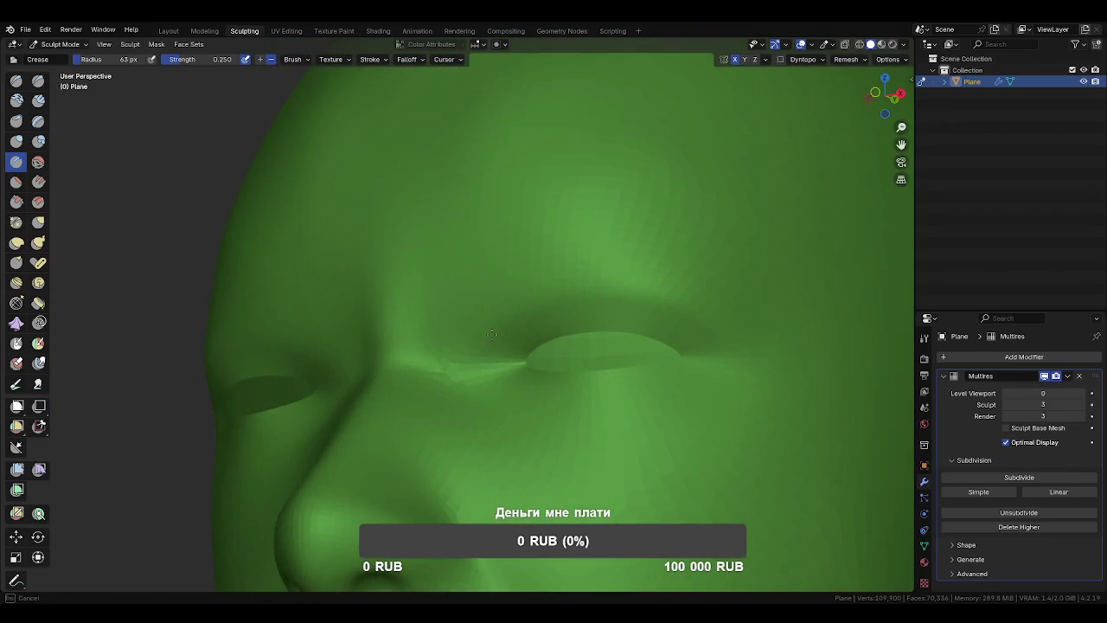
{"action": "left_click_drag", "start_coordinate": [687, 333], "coordinate": [677, 356]}
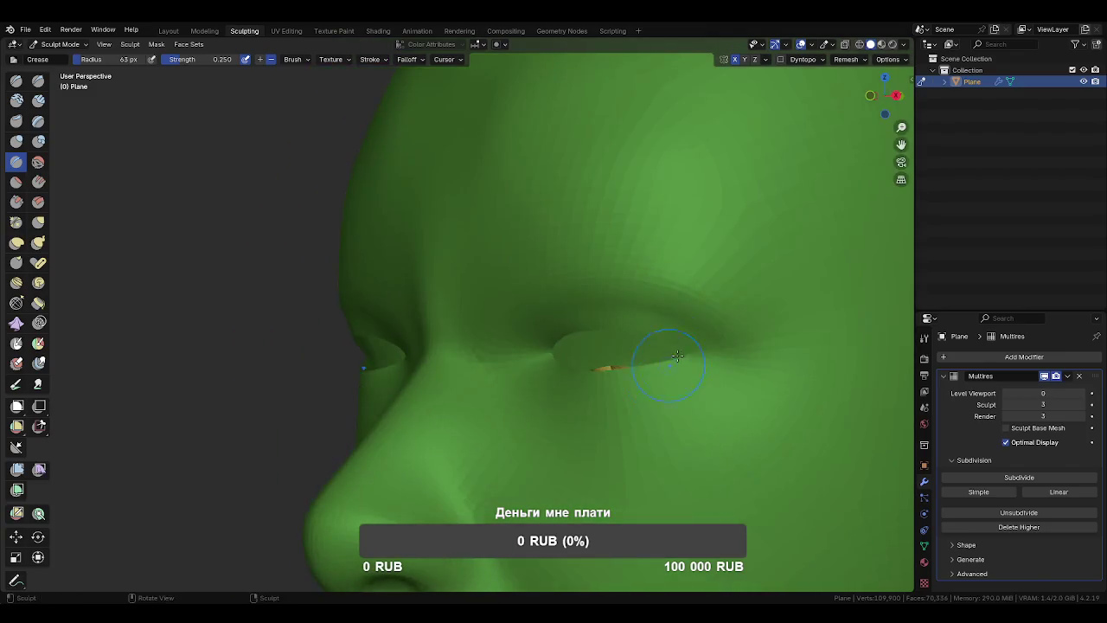
{"action": "left_click_drag", "start_coordinate": [519, 339], "coordinate": [494, 334]}
{"action": "scroll", "scroll_direction": "down", "scroll_amount": 3}
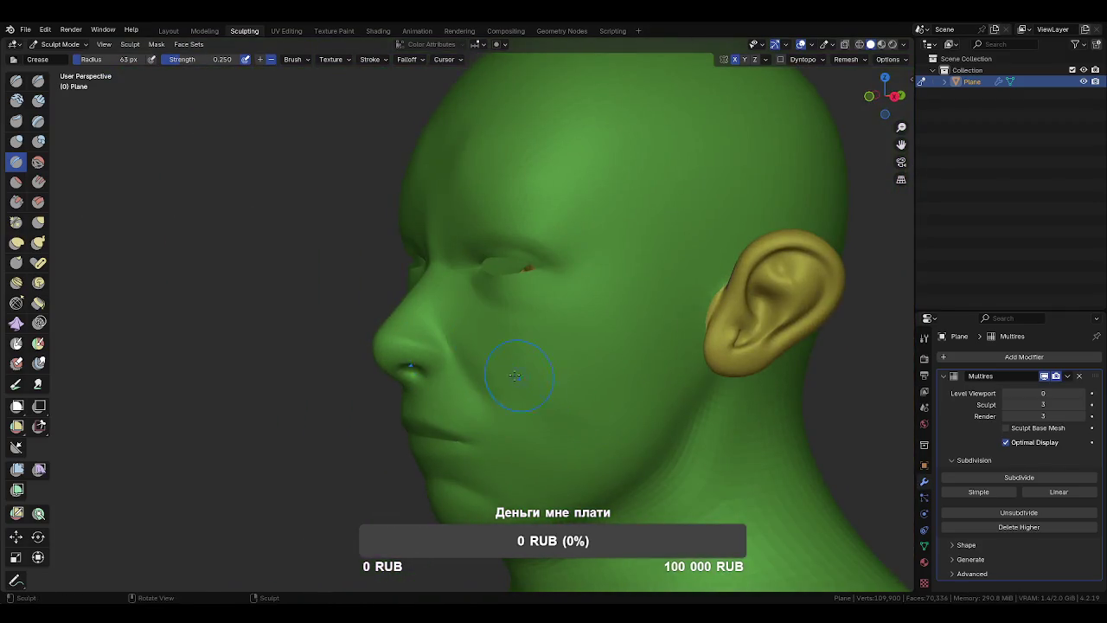
{"action": "left_click_drag", "start_coordinate": [556, 470], "coordinate": [682, 291]}
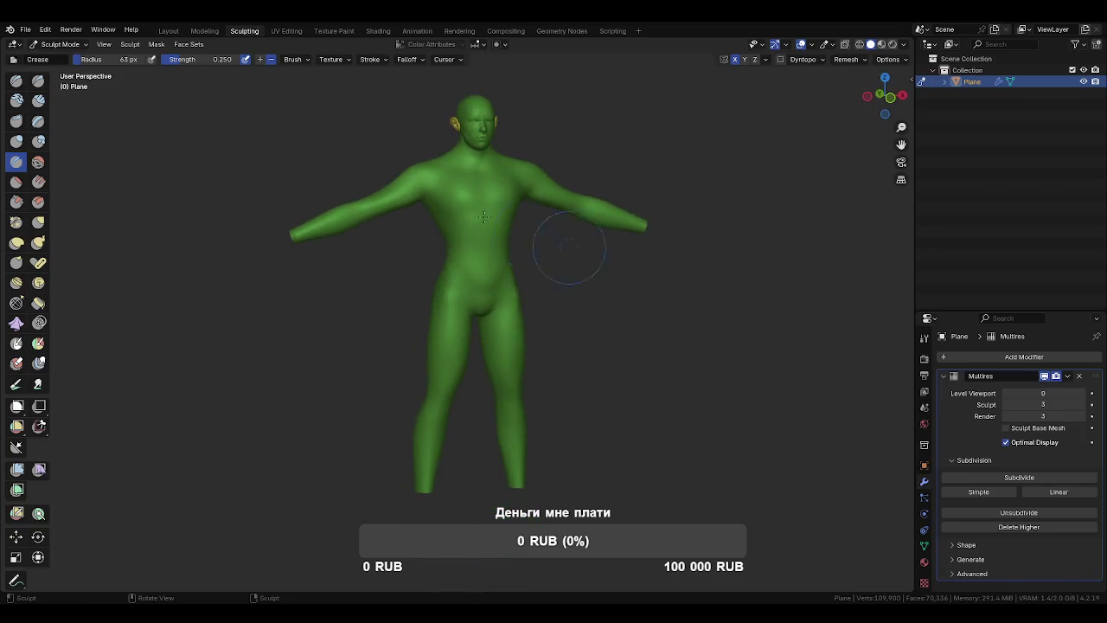
{"action": "left_click", "coordinate": [24, 30]}
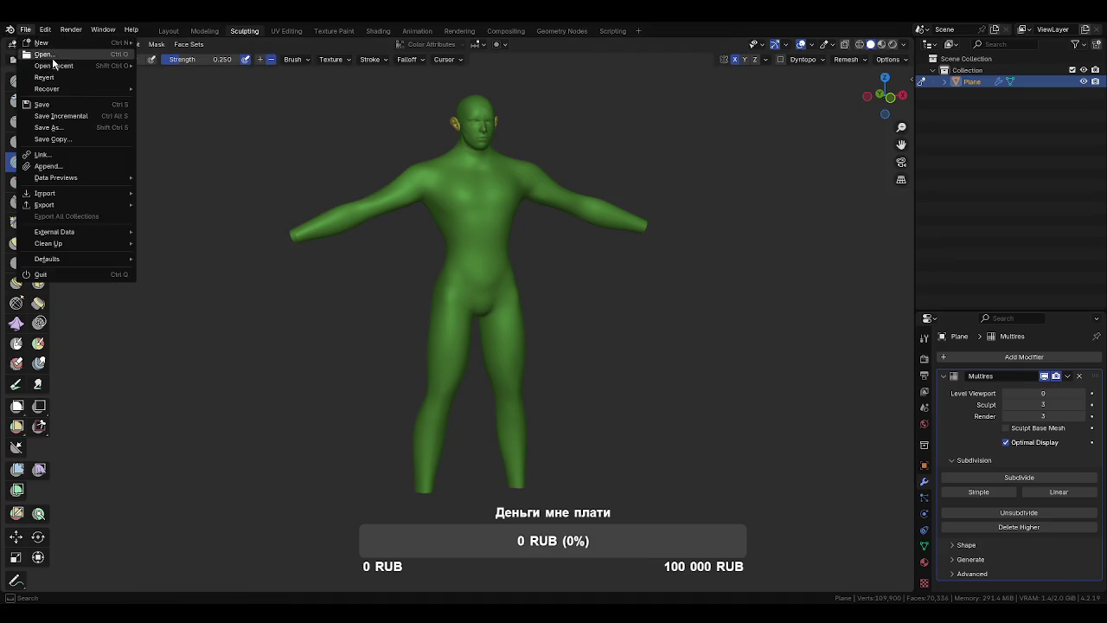
Open the reference humanoid file from Open Recent, discarding the current unsaved changes.
{"action": "left_click", "coordinate": [161, 77]}
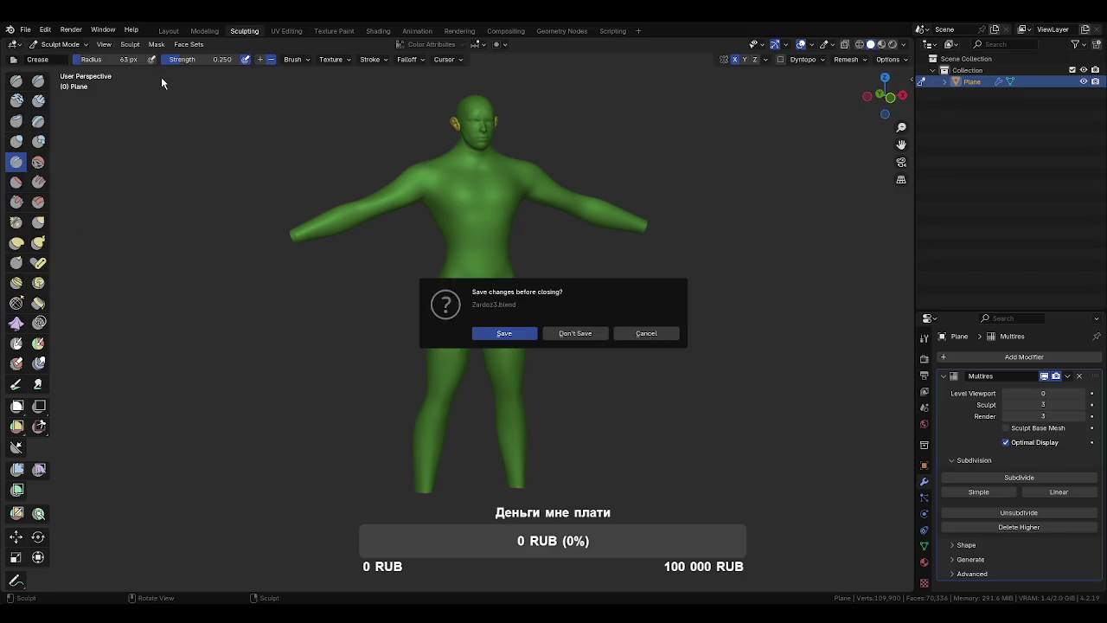
{"action": "left_click", "coordinate": [577, 334]}
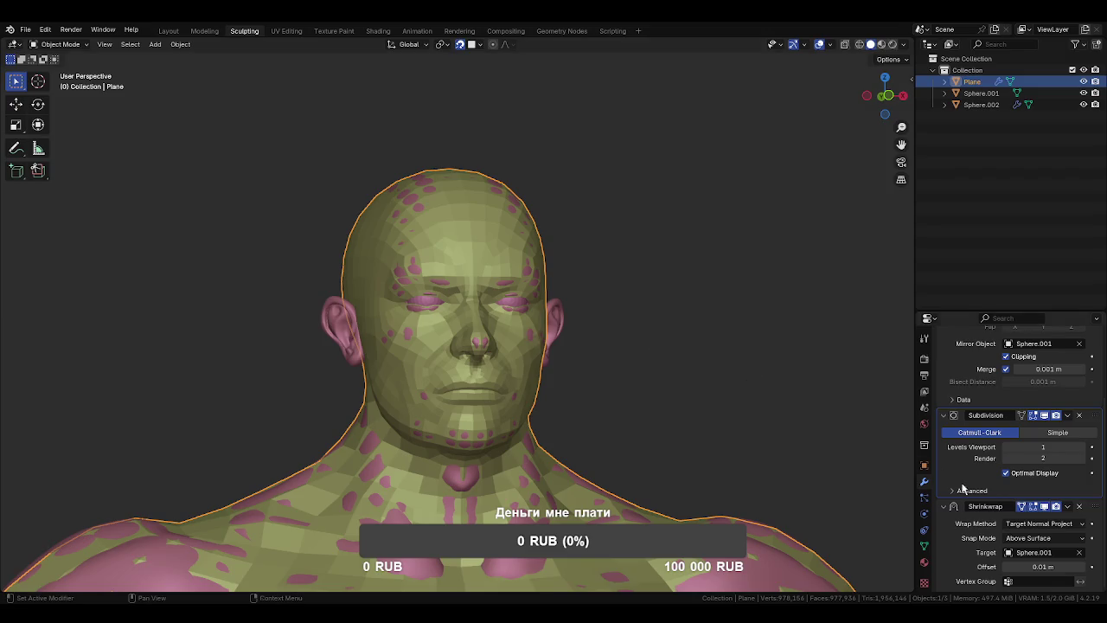
{"action": "scroll", "scroll_direction": "up", "scroll_amount": 3}
{"action": "scroll", "scroll_direction": "down", "scroll_amount": 3}
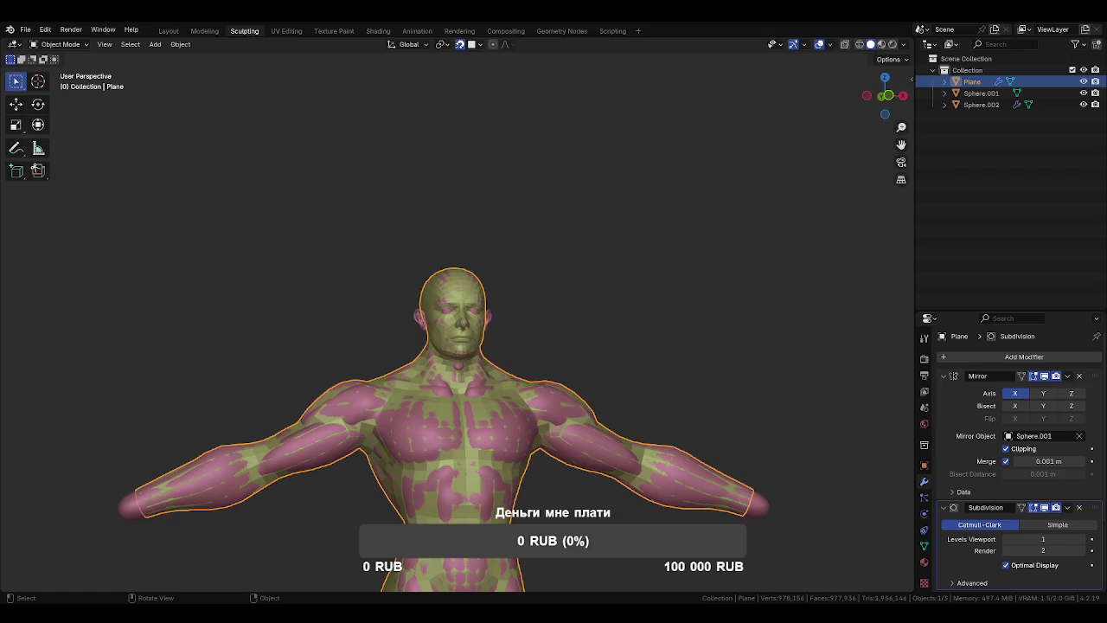
Enter Edit Mode on the Plane and inspect its 560-face quad cage around the head.
{"action": "left_click_drag", "start_coordinate": [579, 349], "coordinate": [551, 341]}
{"action": "scroll", "scroll_direction": "up", "scroll_amount": 3}
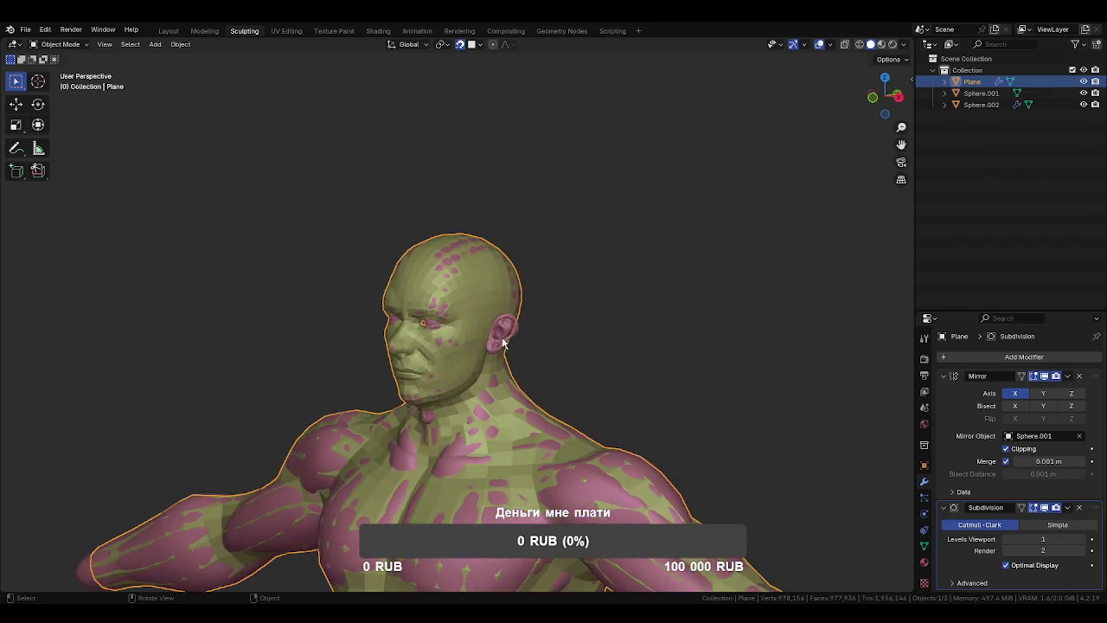
{"action": "key", "text": "Tab"}
{"action": "scroll", "scroll_direction": "up", "scroll_amount": 3}
{"action": "left_click_drag", "start_coordinate": [544, 403], "coordinate": [531, 420]}
{"action": "scroll", "scroll_direction": "down", "scroll_amount": 3}
{"action": "left_click_drag", "start_coordinate": [411, 267], "coordinate": [562, 364]}
{"action": "scroll", "scroll_direction": "down", "scroll_amount": 3}
{"action": "scroll", "scroll_direction": "up", "scroll_amount": 3}
{"action": "scroll", "scroll_direction": "up", "scroll_amount": 3}
{"action": "scroll", "scroll_direction": "up", "scroll_amount": 3}
{"action": "scroll", "scroll_direction": "up", "scroll_amount": 3}
{"action": "scroll", "scroll_direction": "up", "scroll_amount": 3}
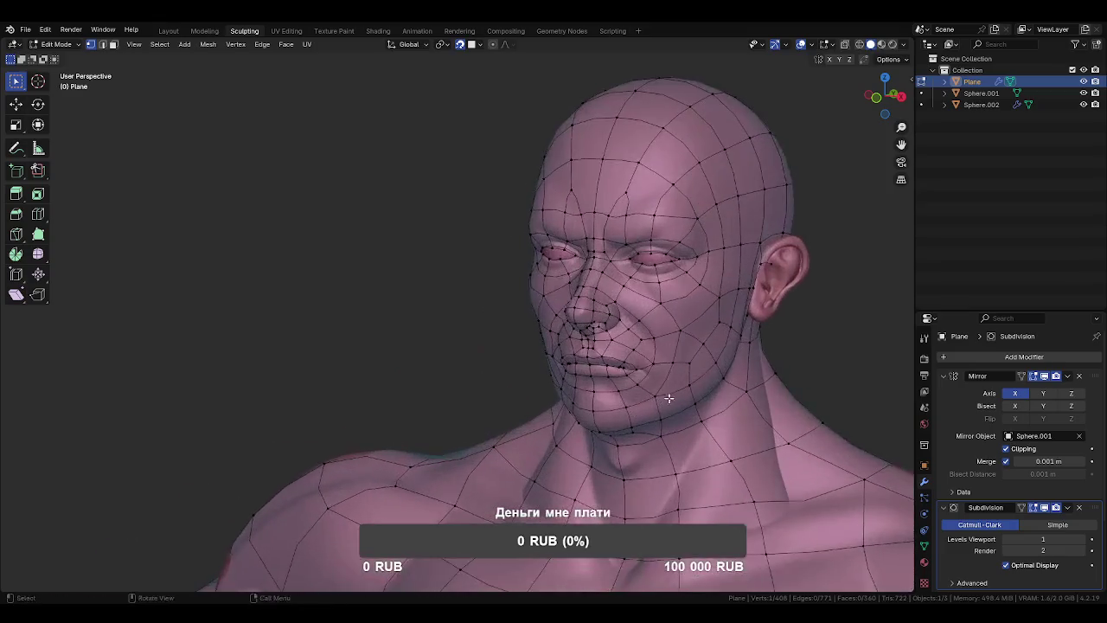
Hide and unhide the retopology mesh to compare it with the sculpt, then return to Edit Mode.
{"action": "scroll", "scroll_direction": "down", "scroll_amount": 3}
{"action": "left_click_drag", "start_coordinate": [573, 406], "coordinate": [596, 382]}
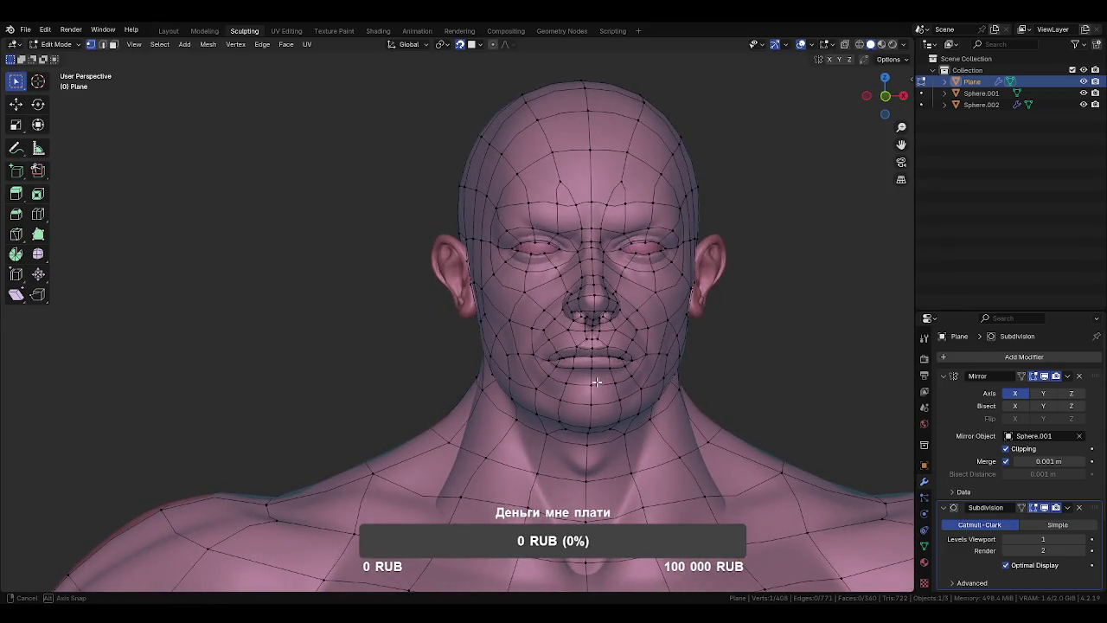
{"action": "key", "text": "Tab"}
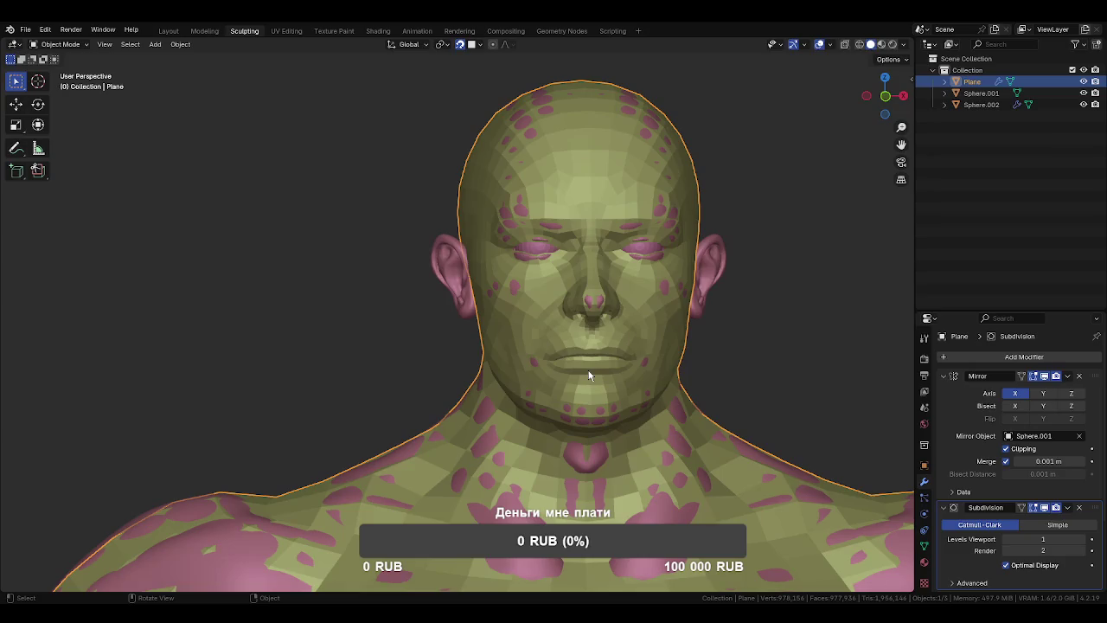
{"action": "key", "text": "h"}
{"action": "left_click_drag", "start_coordinate": [588, 374], "coordinate": [559, 366]}
{"action": "key", "text": "alt+h"}
{"action": "key", "text": "ctrl+Tab"}
{"action": "left_click", "coordinate": [706, 373]}
{"action": "left_click_drag", "start_coordinate": [705, 373], "coordinate": [571, 367]}
{"action": "scroll", "scroll_direction": "up", "scroll_amount": 3}
{"action": "scroll", "scroll_direction": "down", "scroll_amount": 3}
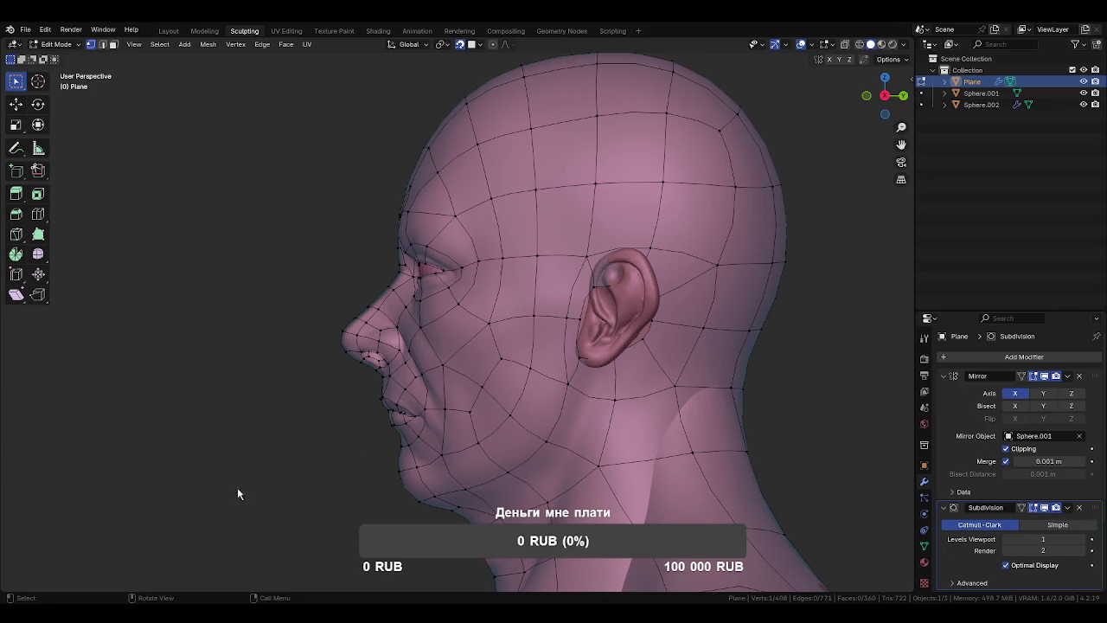
Select and frame an ear edge, then move it and a vertex beside the earlobe.
{"action": "left_click_drag", "start_coordinate": [665, 373], "coordinate": [738, 318]}
{"action": "left_click_drag", "start_coordinate": [691, 346], "coordinate": [747, 343]}
{"action": "left_click", "coordinate": [637, 312]}
{"action": "key", "text": "KP_Decimal"}
{"action": "scroll", "scroll_direction": "down", "scroll_amount": 3}
{"action": "left_click_drag", "start_coordinate": [546, 405], "coordinate": [556, 419]}
{"action": "key", "text": "g"}
{"action": "left_click", "coordinate": [441, 312]}
{"action": "key", "text": "g"}
{"action": "left_click", "coordinate": [424, 417]}
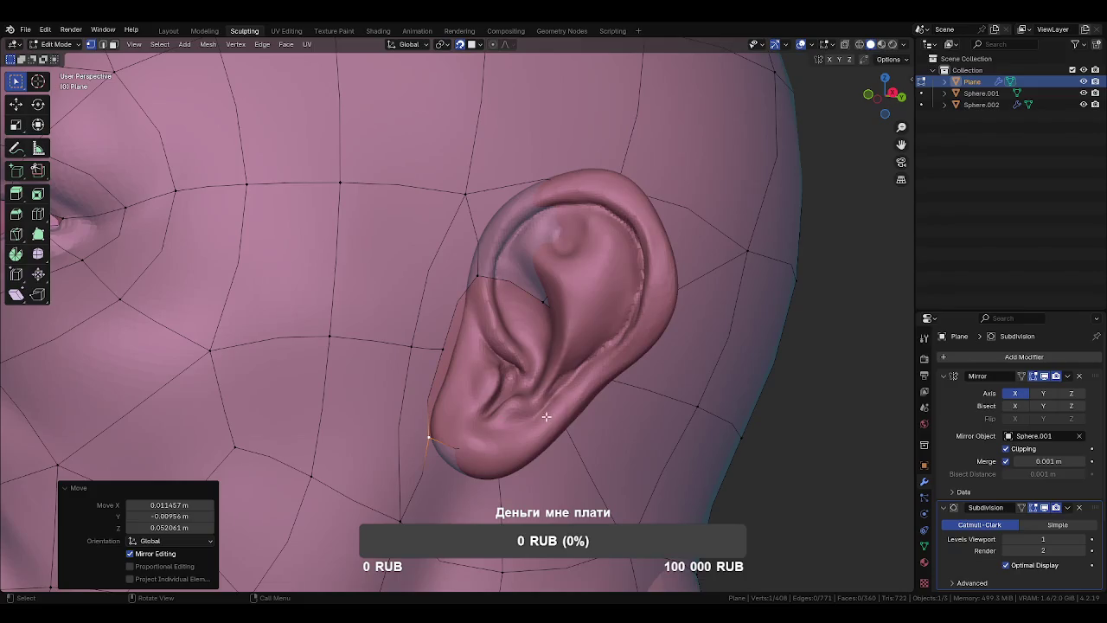
Lower the Retopology overlay offset to 0.02 m and select a vertex in front of the ear.
{"action": "left_click", "coordinate": [832, 44]}
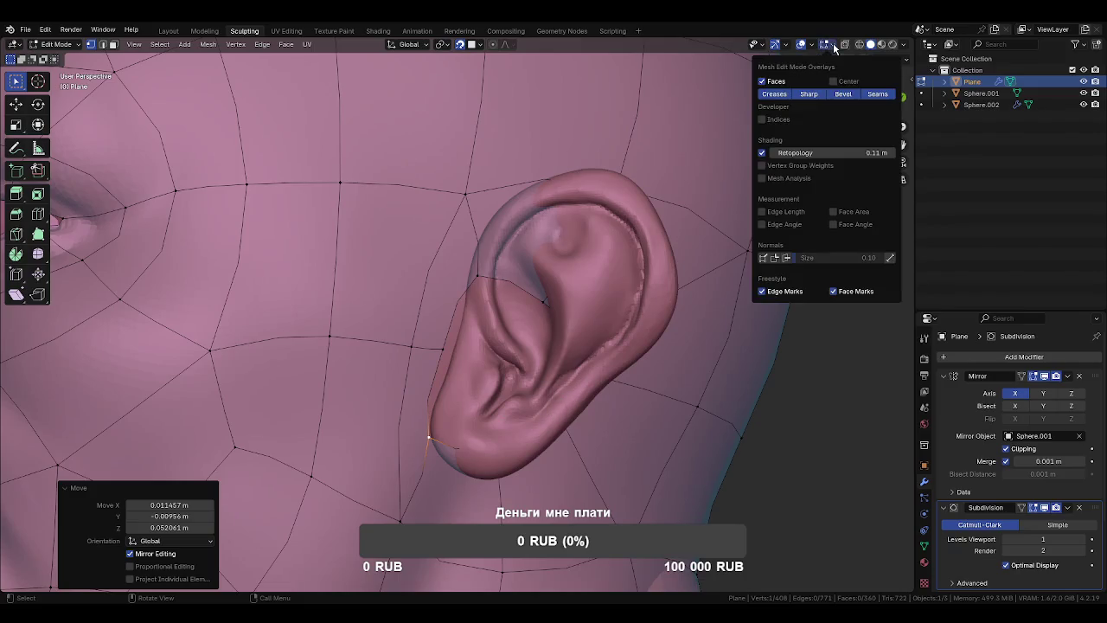
{"action": "left_click", "coordinate": [774, 152]}
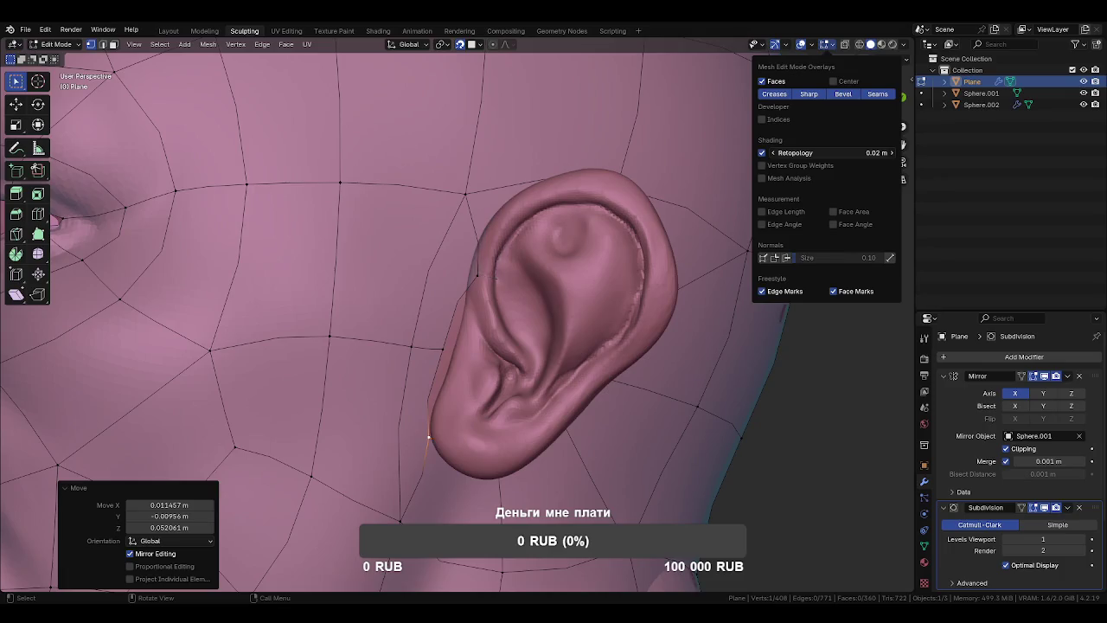
{"action": "left_click_drag", "start_coordinate": [558, 296], "coordinate": [475, 256]}
{"action": "left_click", "coordinate": [502, 249]}
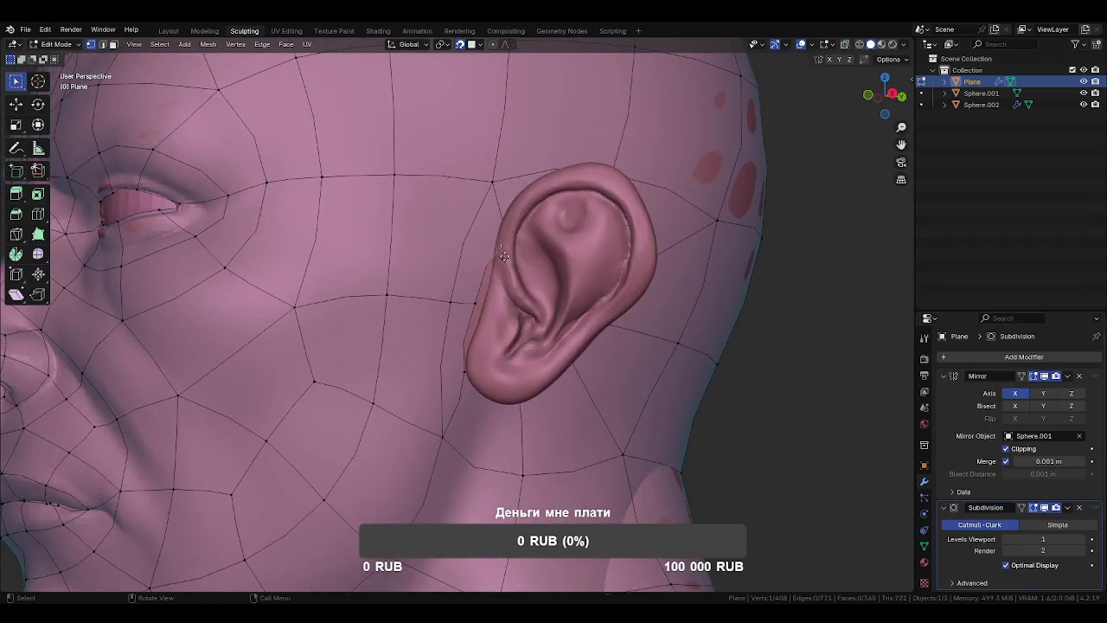
Move the vertex at the front edge of the ear into place in two adjustments.
{"action": "key", "text": "g"}
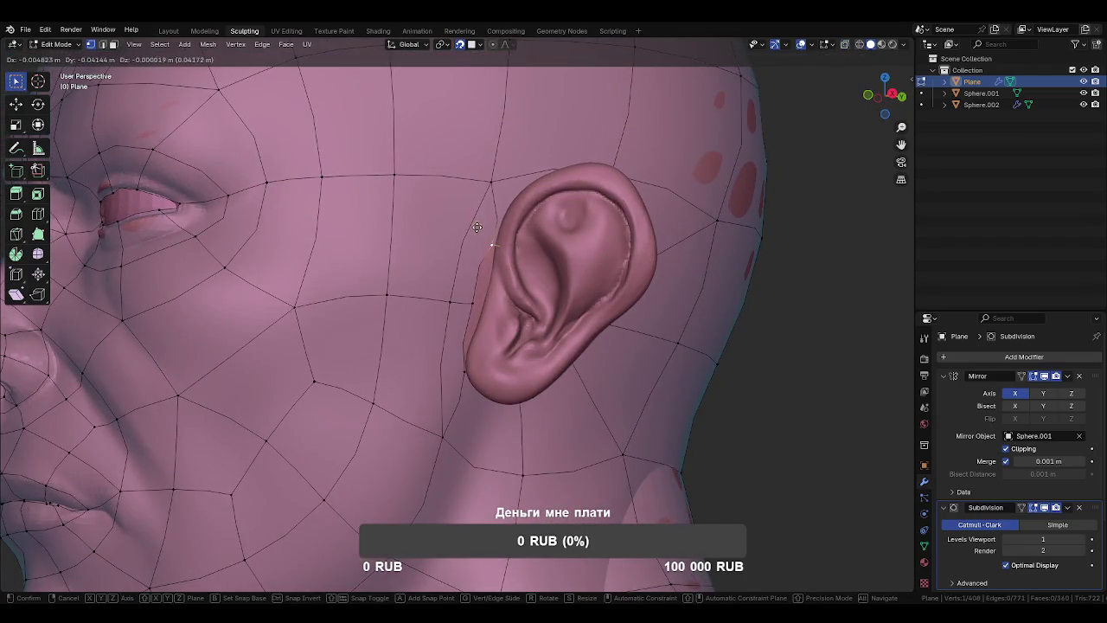
{"action": "left_click", "coordinate": [482, 241]}
{"action": "key", "text": "g"}
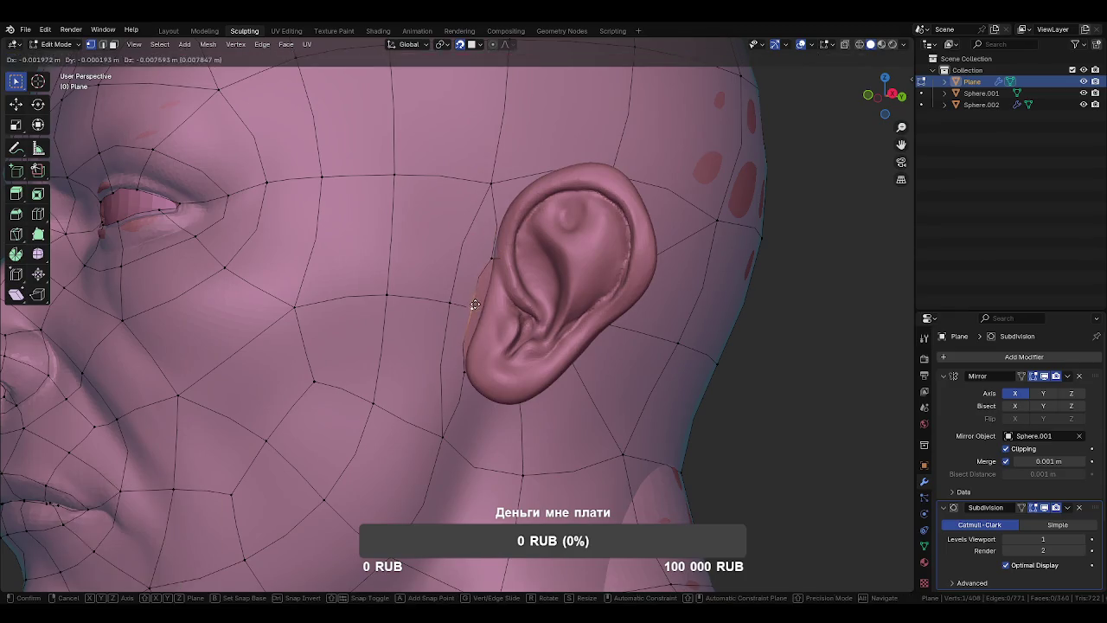
{"action": "left_click", "coordinate": [476, 305]}
{"action": "left_click_drag", "start_coordinate": [481, 307], "coordinate": [503, 302]}
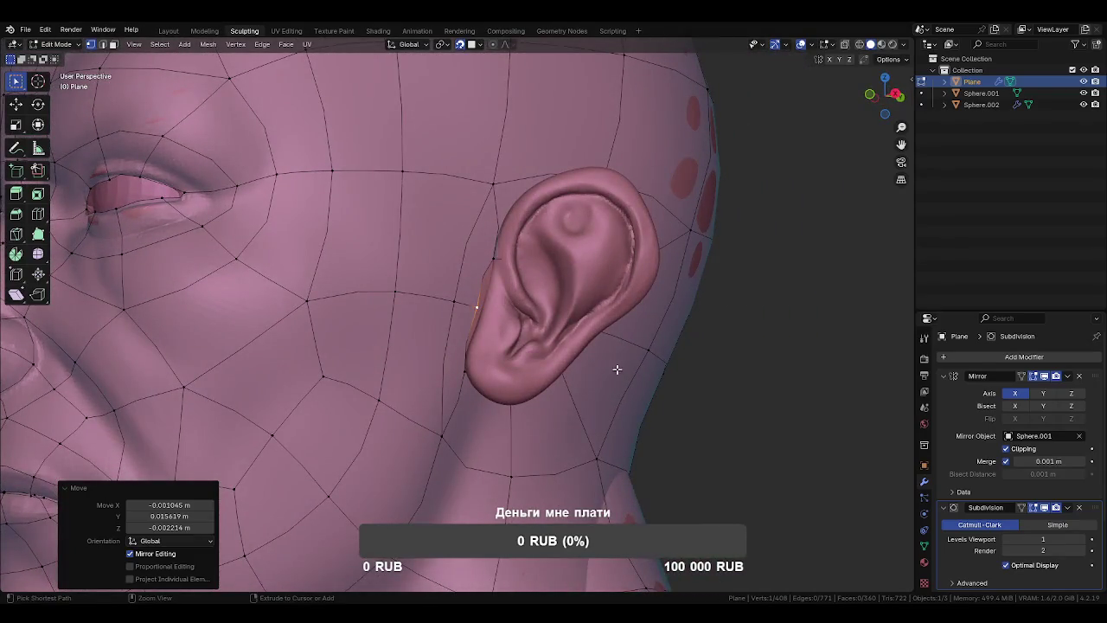
Frame the head and pull the mouth-corner vertex down, mirrored on both sides.
{"action": "scroll", "scroll_direction": "down", "scroll_amount": 3}
{"action": "left_click_drag", "start_coordinate": [563, 312], "coordinate": [536, 284]}
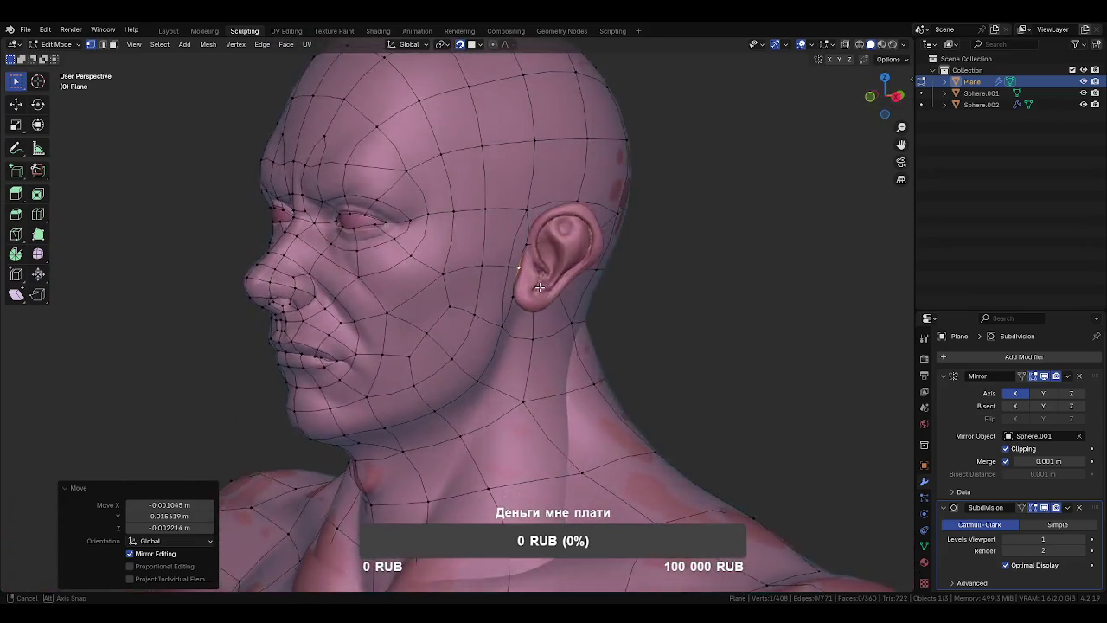
{"action": "left_click_drag", "start_coordinate": [480, 367], "coordinate": [596, 353]}
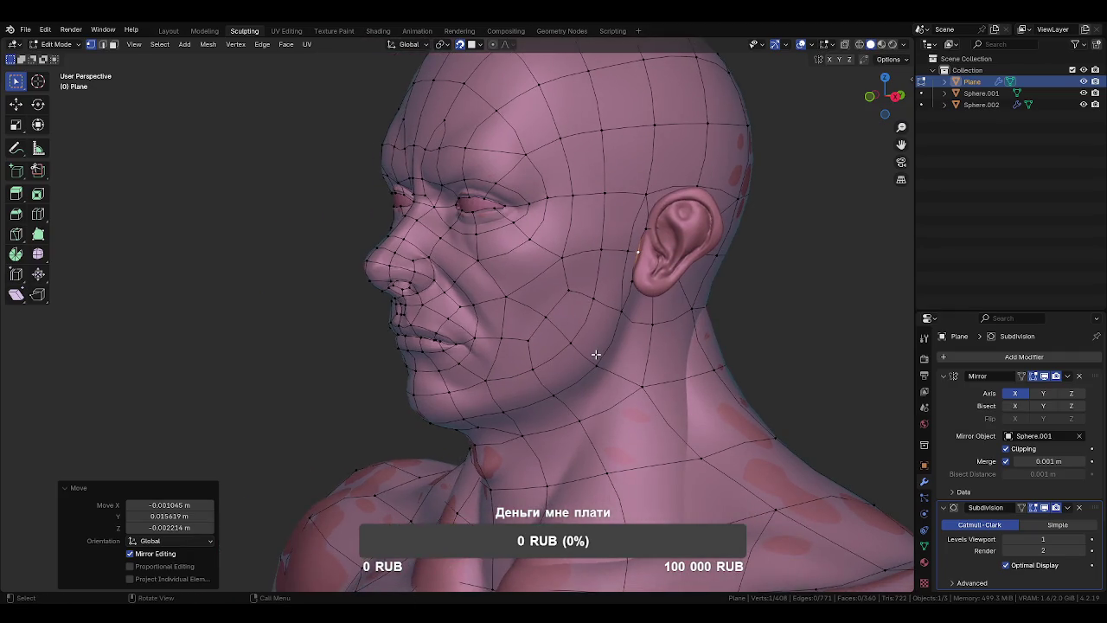
{"action": "scroll", "scroll_direction": "up", "scroll_amount": 3}
{"action": "scroll", "scroll_direction": "up", "scroll_amount": 3}
{"action": "scroll", "scroll_direction": "up", "scroll_amount": 3}
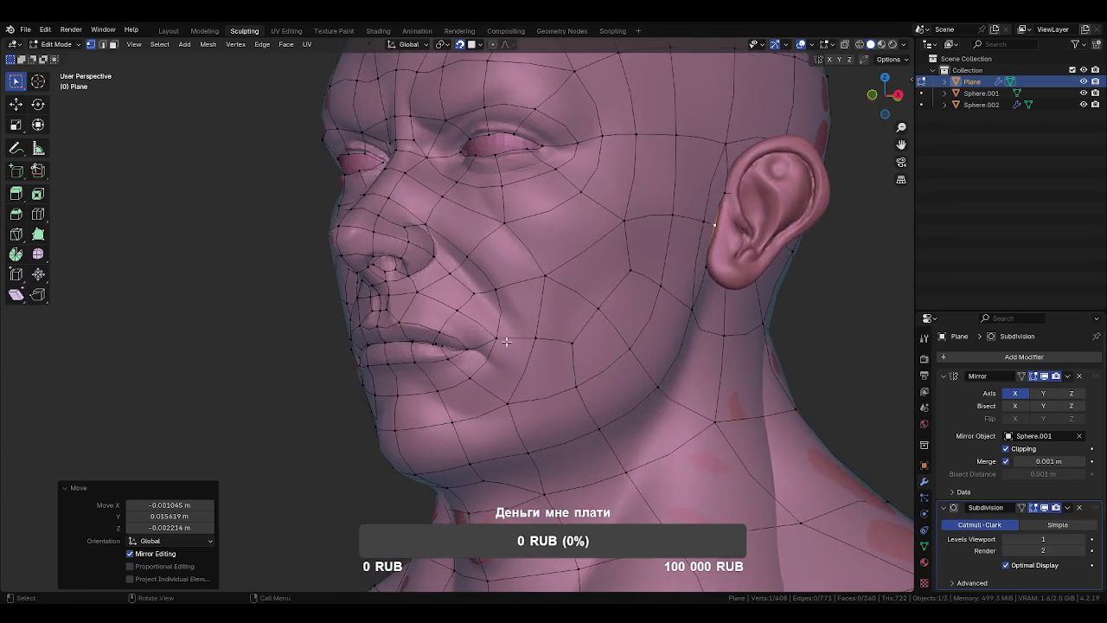
{"action": "left_click_drag", "start_coordinate": [506, 342], "coordinate": [503, 369]}
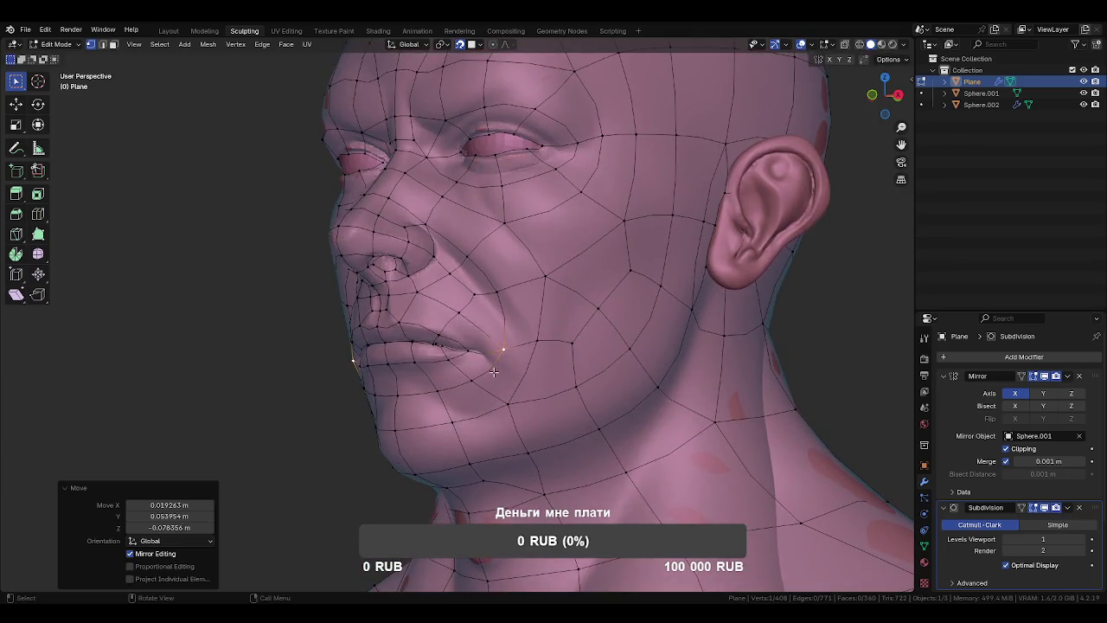
{"action": "left_click_drag", "start_coordinate": [503, 370], "coordinate": [424, 294]}
Move the upper-lip centre vertex and a neighbouring upper-lip vertex onto the lip seam.
{"action": "scroll", "scroll_direction": "up", "scroll_amount": 3}
{"action": "scroll", "scroll_direction": "up", "scroll_amount": 3}
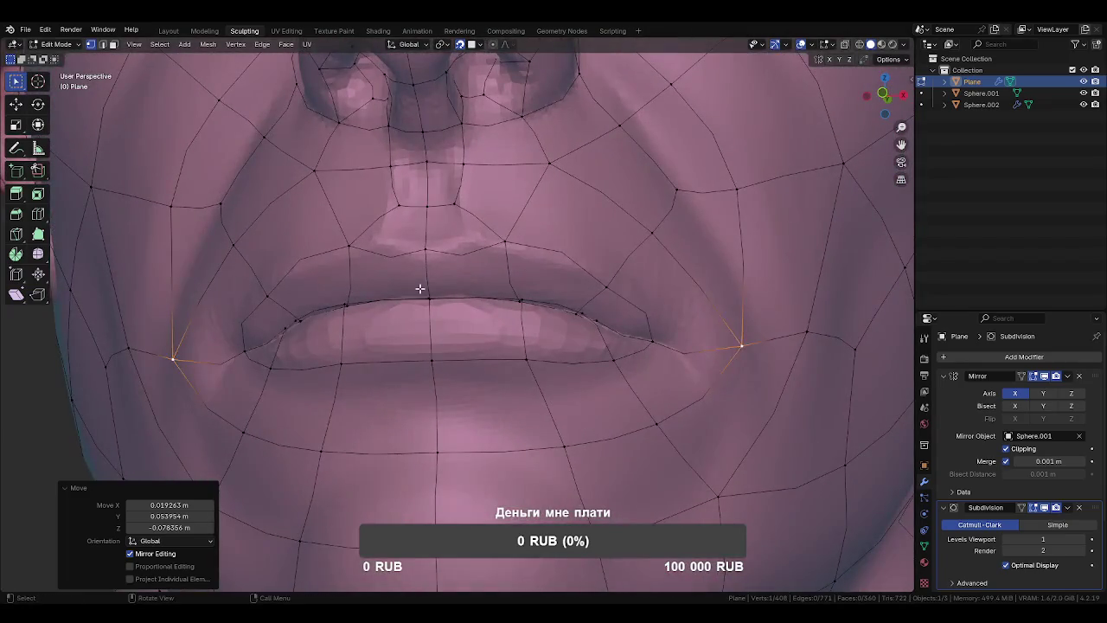
{"action": "left_click", "coordinate": [429, 299]}
{"action": "left_click_drag", "start_coordinate": [426, 305], "coordinate": [428, 295]}
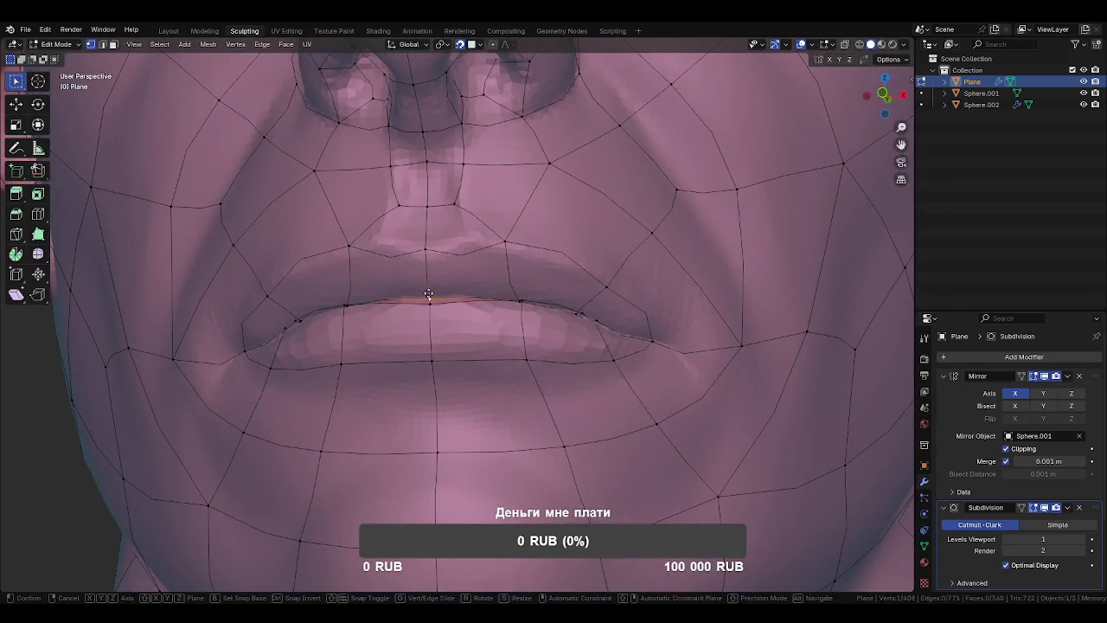
{"action": "left_click", "coordinate": [428, 295]}
{"action": "left_click", "coordinate": [517, 296]}
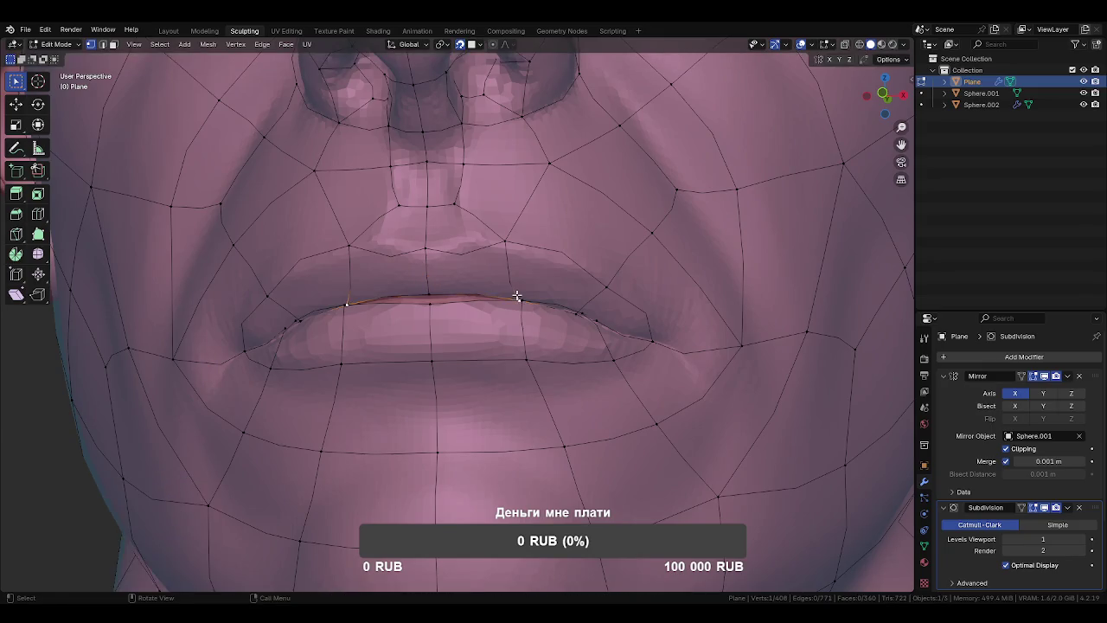
{"action": "left_click_drag", "start_coordinate": [517, 296], "coordinate": [519, 307]}
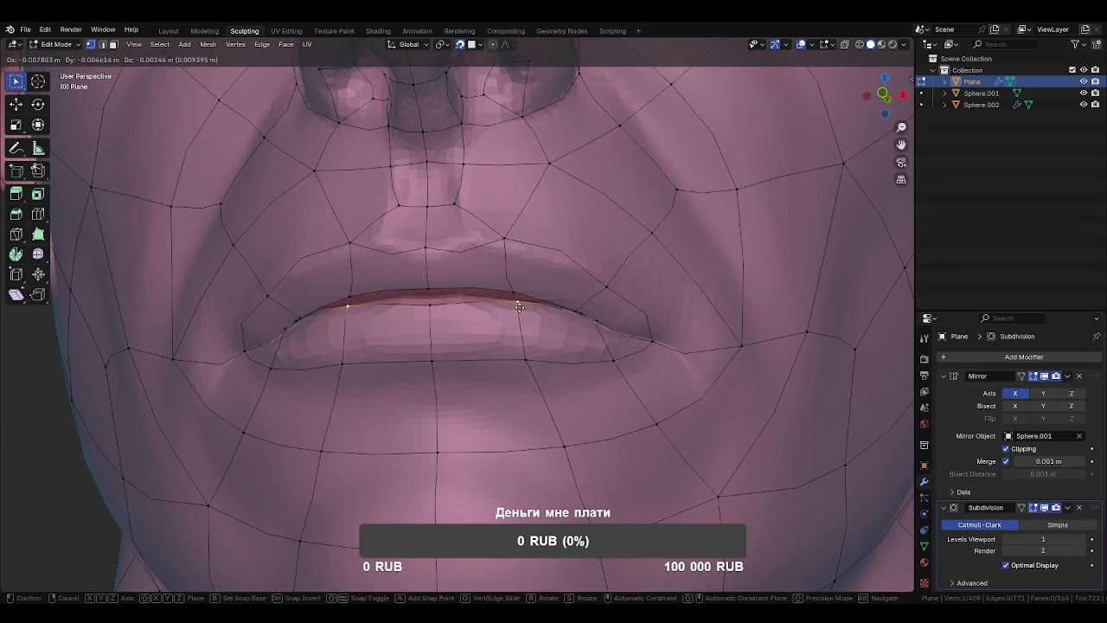
Reposition the lip-corner vertex, then nudge the upper-lip centre vertex slightly up.
{"action": "left_click_drag", "start_coordinate": [576, 321], "coordinate": [579, 306]}
{"action": "left_click_drag", "start_coordinate": [579, 306], "coordinate": [616, 327]}
{"action": "left_click", "coordinate": [611, 320]}
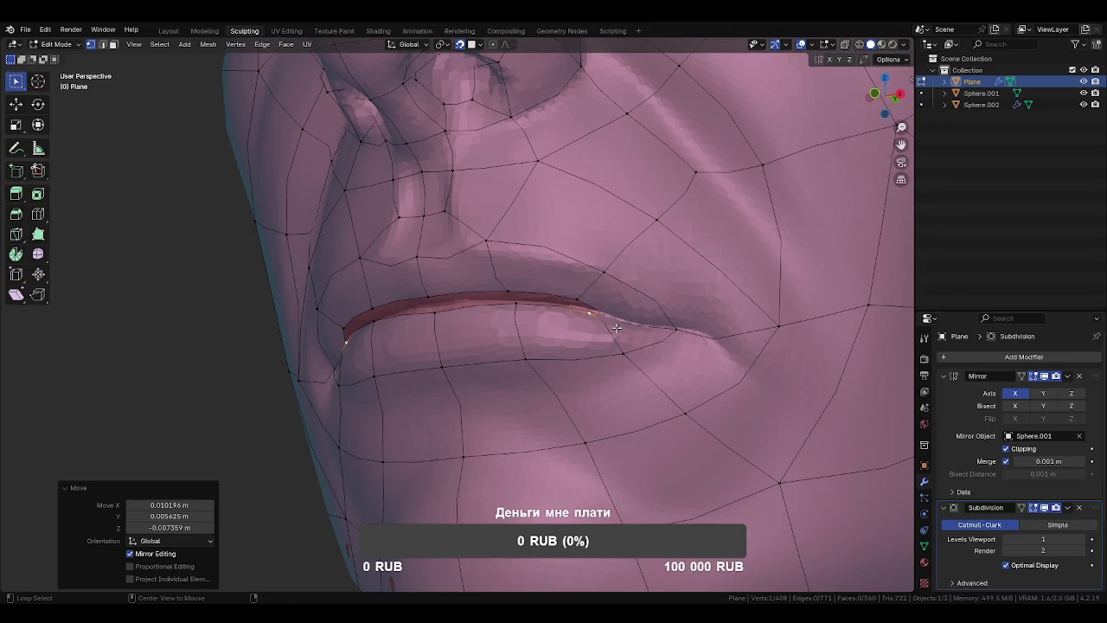
{"action": "left_click_drag", "start_coordinate": [617, 322], "coordinate": [741, 341]}
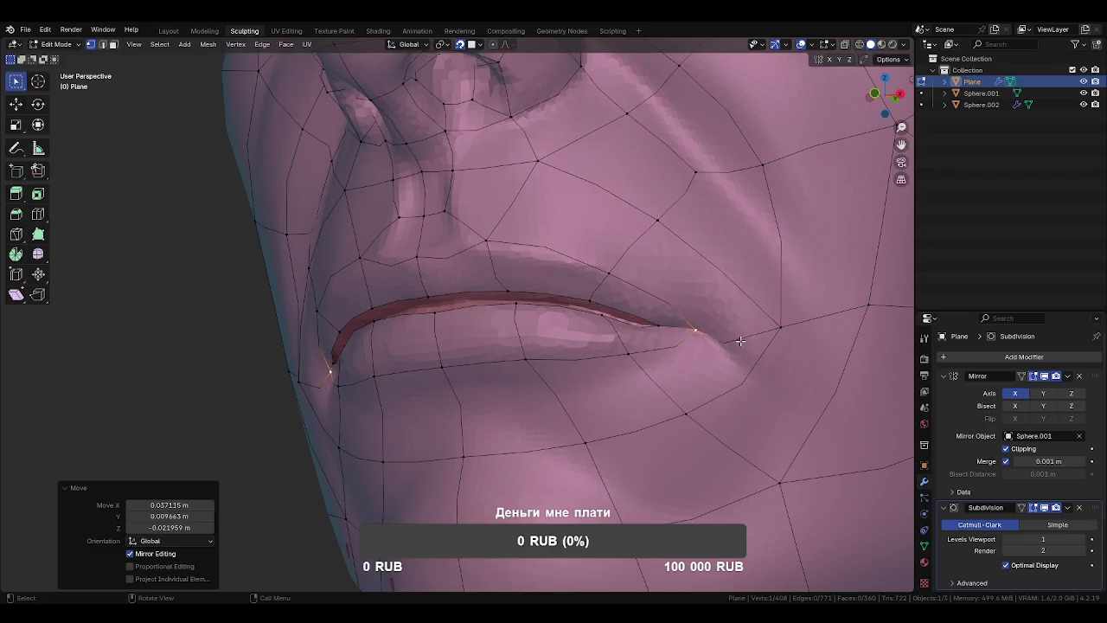
{"action": "scroll", "scroll_direction": "down", "scroll_amount": 3}
{"action": "left_click_drag", "start_coordinate": [680, 378], "coordinate": [652, 338]}
{"action": "scroll", "scroll_direction": "up", "scroll_amount": 3}
{"action": "left_click_drag", "start_coordinate": [500, 310], "coordinate": [500, 304]}
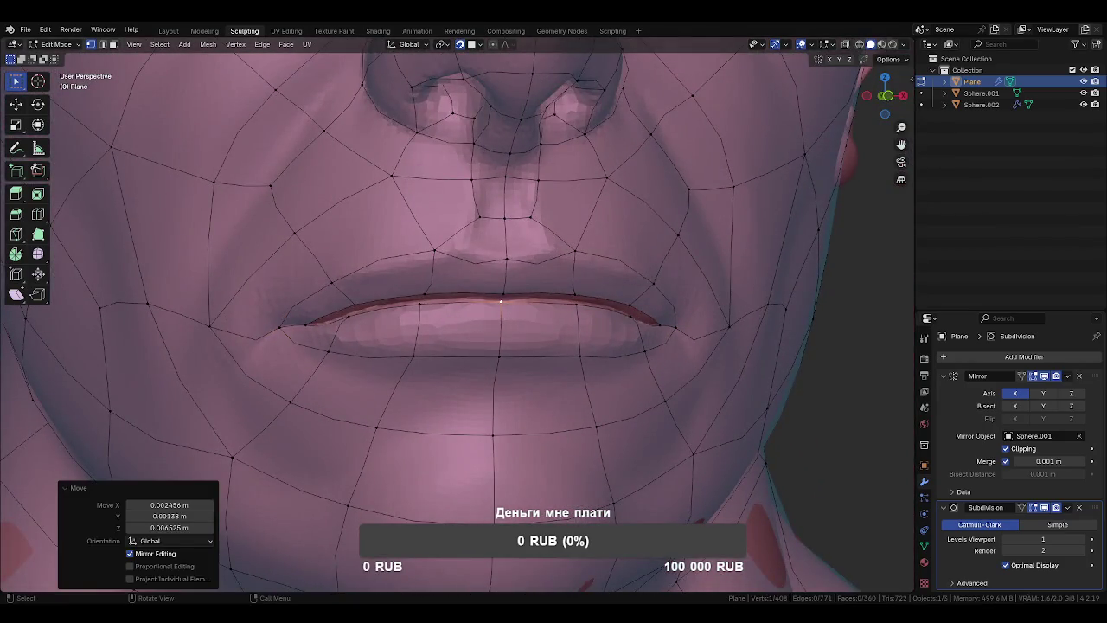